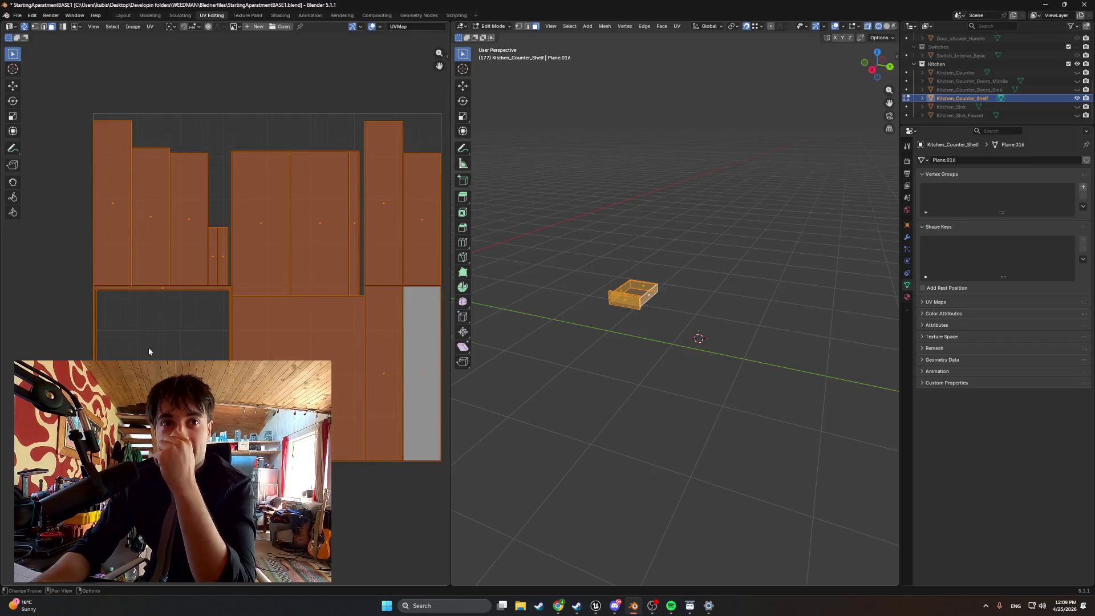
- Fly the Unreal Engine level camera into the room and out to the exterior, then return to Blender
scroll(148, 347, up, 1)
scroll(604, 334, up, 2)
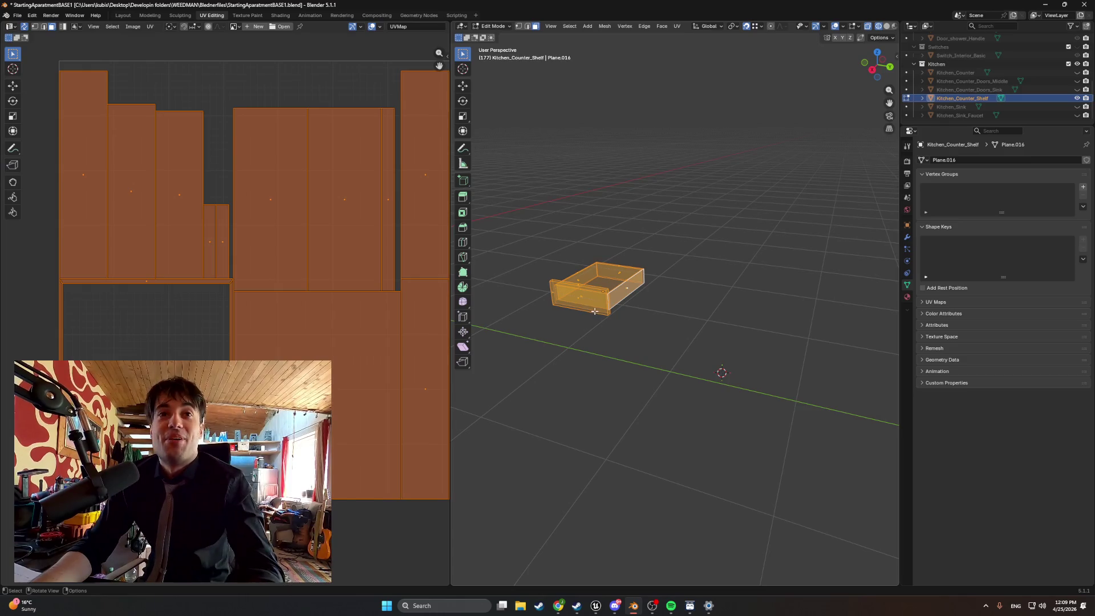
scroll(598, 322, up, 1)
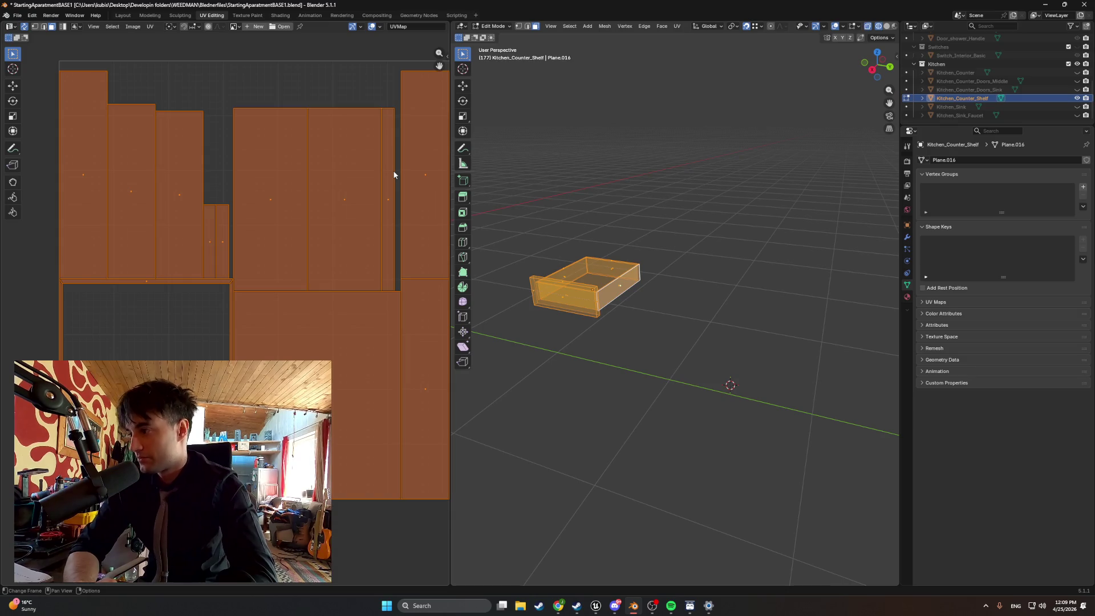
click(596, 605)
drag(505, 405, 505, 405)
drag(626, 510, 626, 509)
click(633, 605)
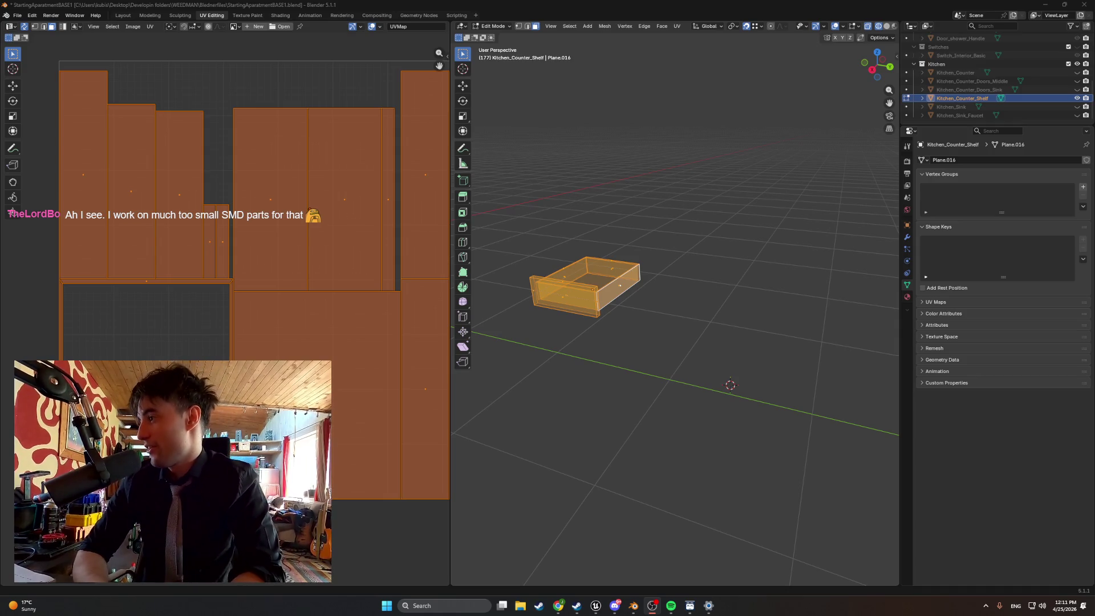
- Unhide Kitchen_Counter around the drawer and switch to the Modeling workspace
scroll(594, 331, down, 3)
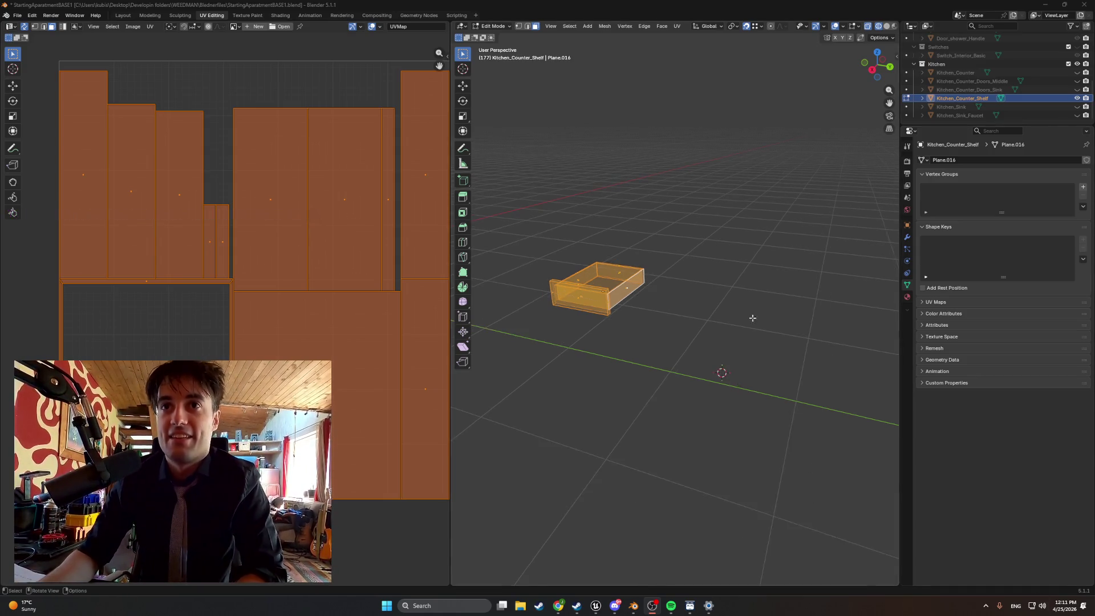
scroll(595, 332, up, 1)
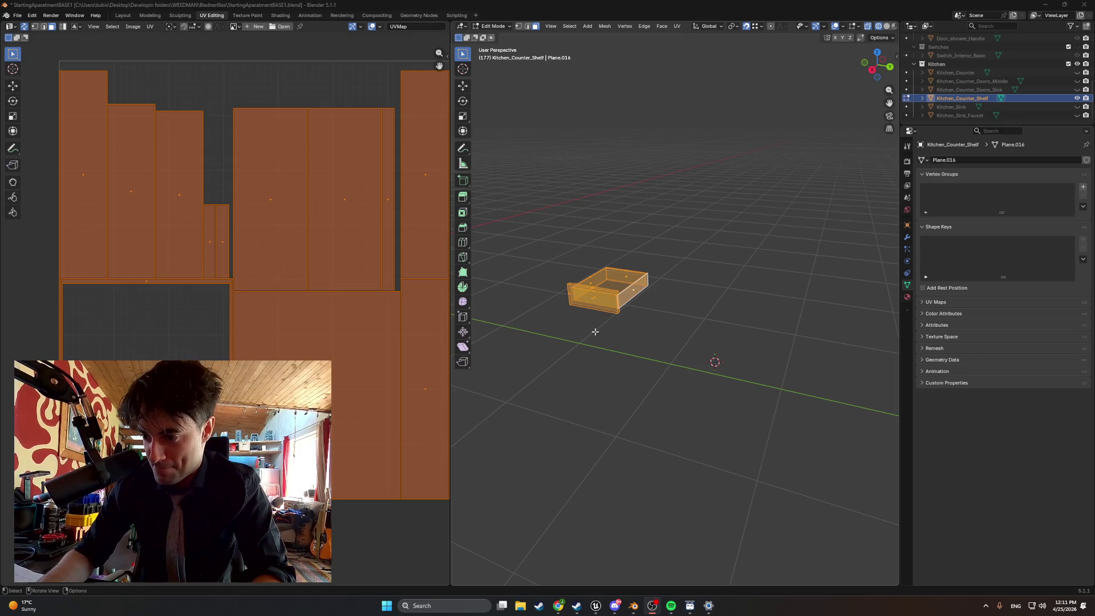
scroll(594, 331, down, 1)
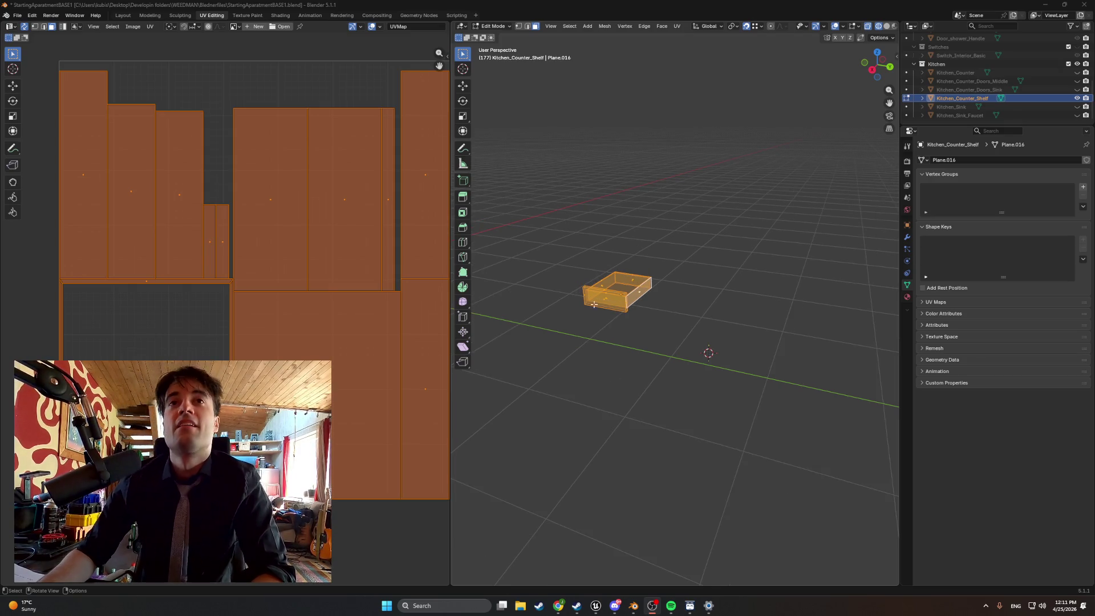
click(1076, 72)
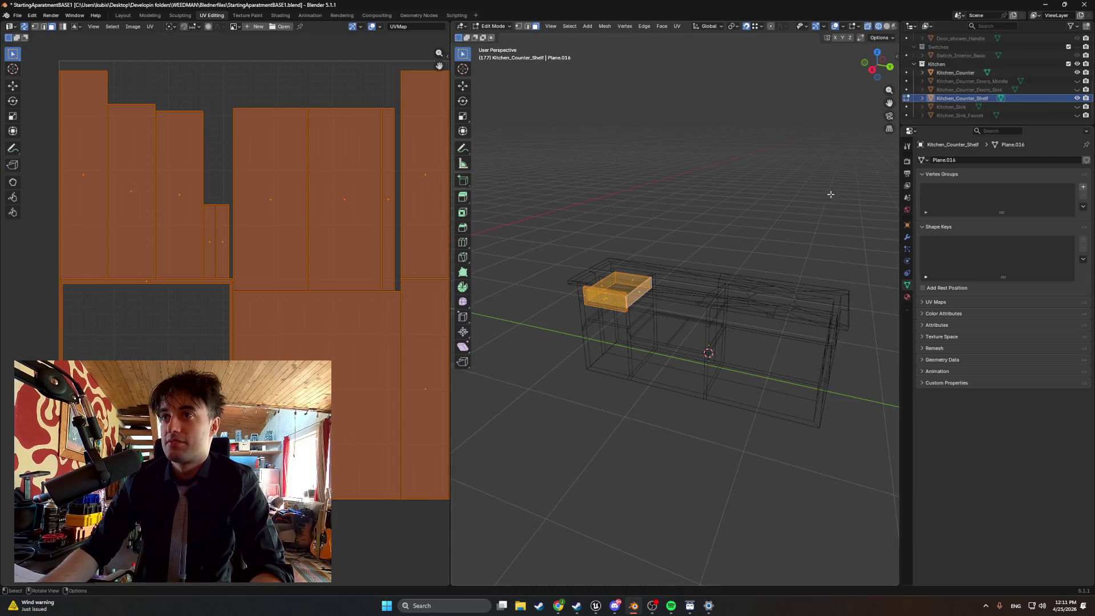
click(150, 16)
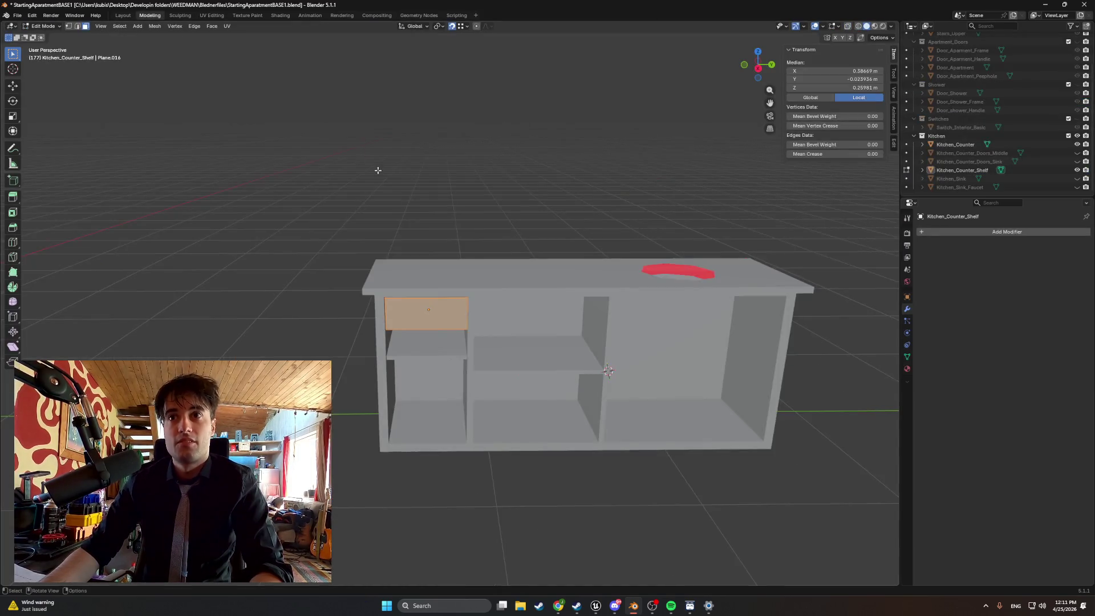
scroll(450, 308, up, 2)
- Unhide the middle and sink-side counter doors, the kitchen sink and the faucet
click(542, 186)
key(ctrl+z)
click(1076, 153)
click(1077, 162)
click(1077, 179)
click(1077, 187)
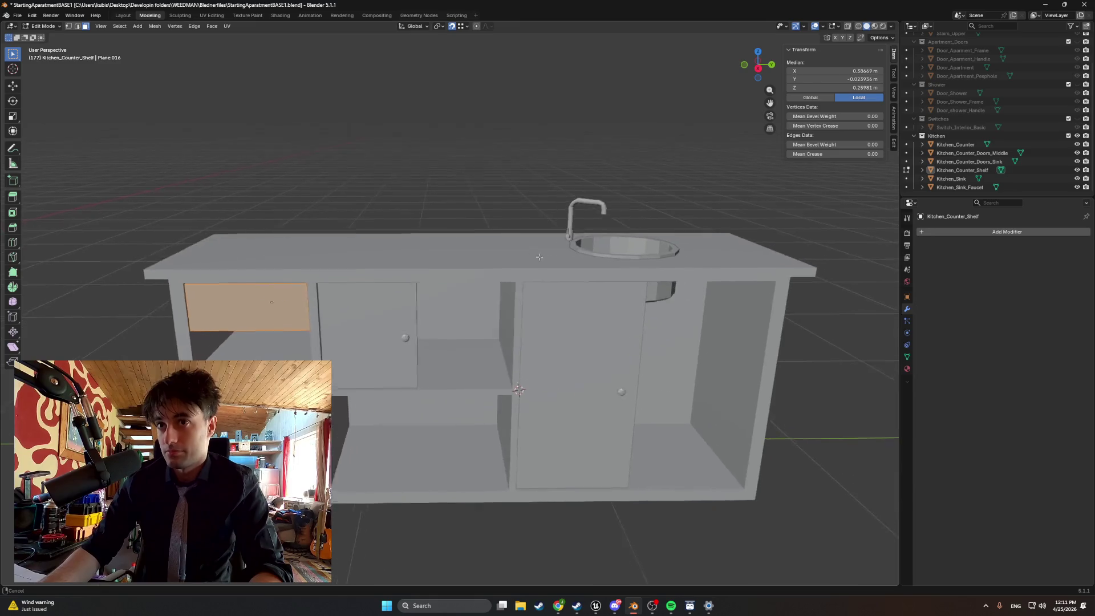
- Copy Kitchen_Counter_Shelf and paste it as a Kitchen_Counter_Shelf.001 duplicate
mouse_move(410, 310)
mouse_down()
mouse_move(469, 290)
mouse_move(564, 315)
mouse_up()
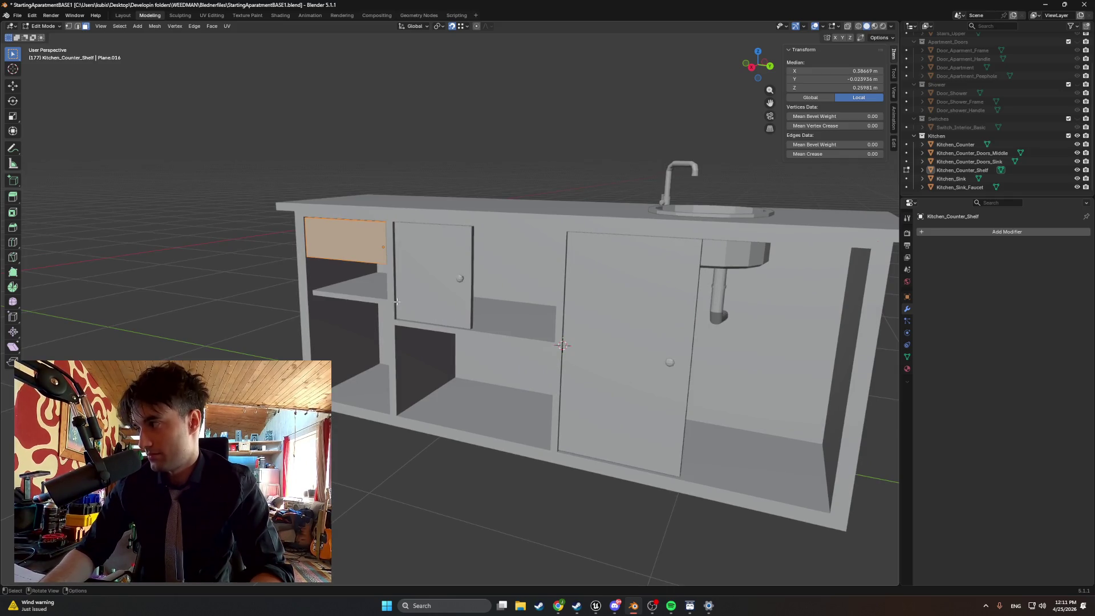
scroll(396, 301, up, 1)
mouse_move(386, 302)
mouse_down()
mouse_move(302, 252)
mouse_move(321, 242)
mouse_move(305, 245)
mouse_up()
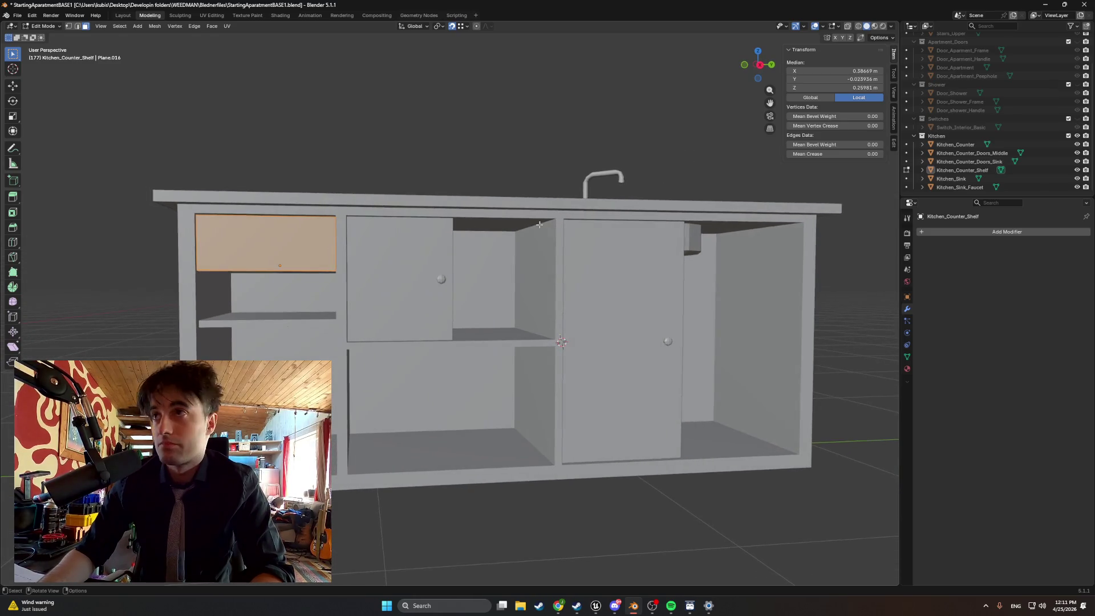
click(962, 170)
key(ctrl+c)
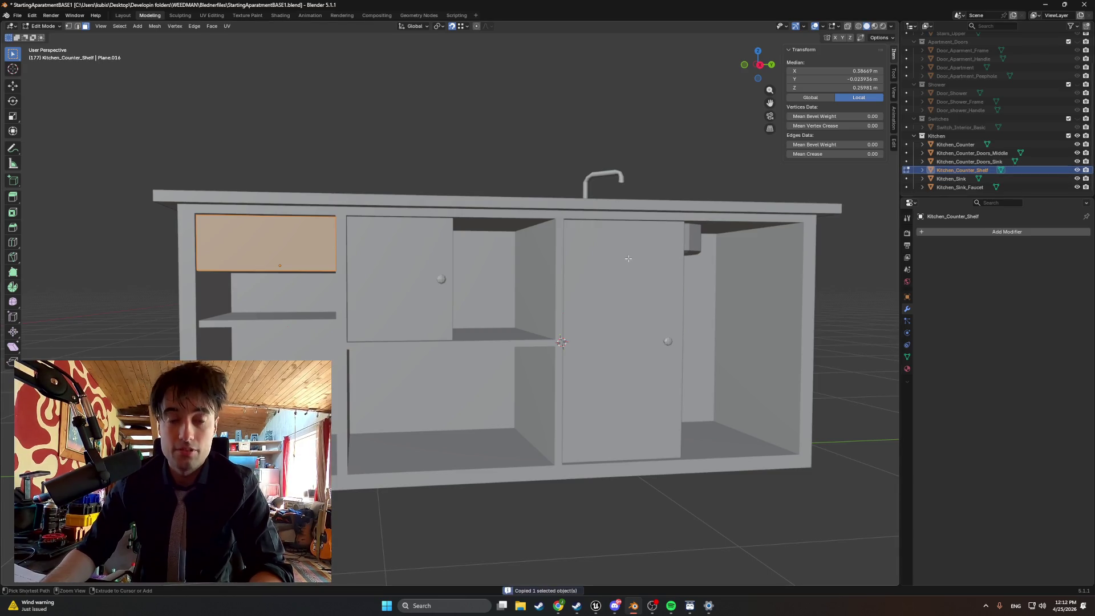
key(ctrl+v)
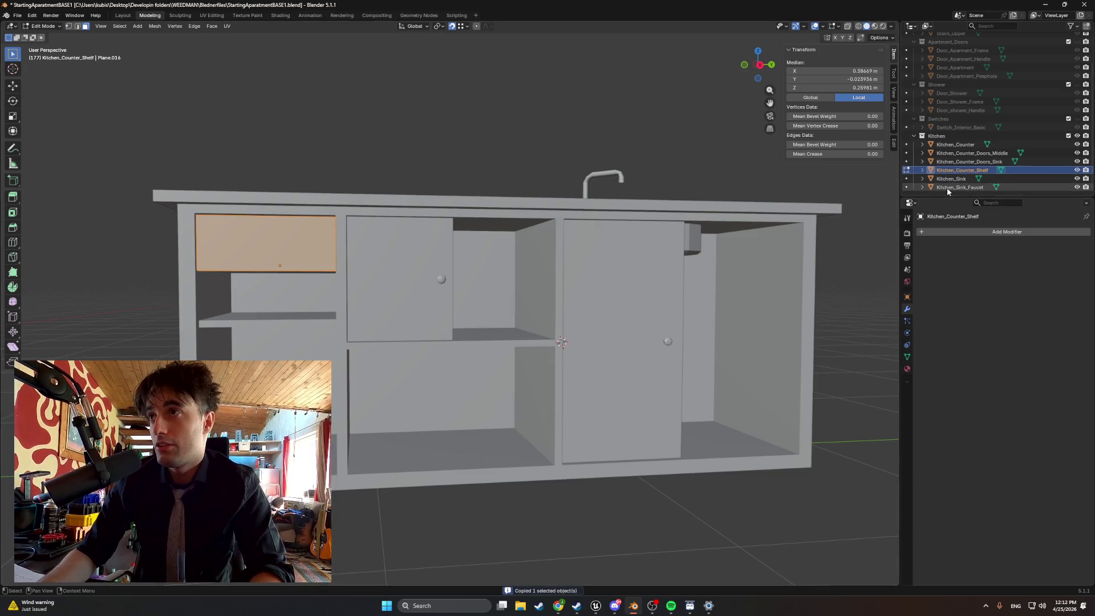
key(ctrl+v)
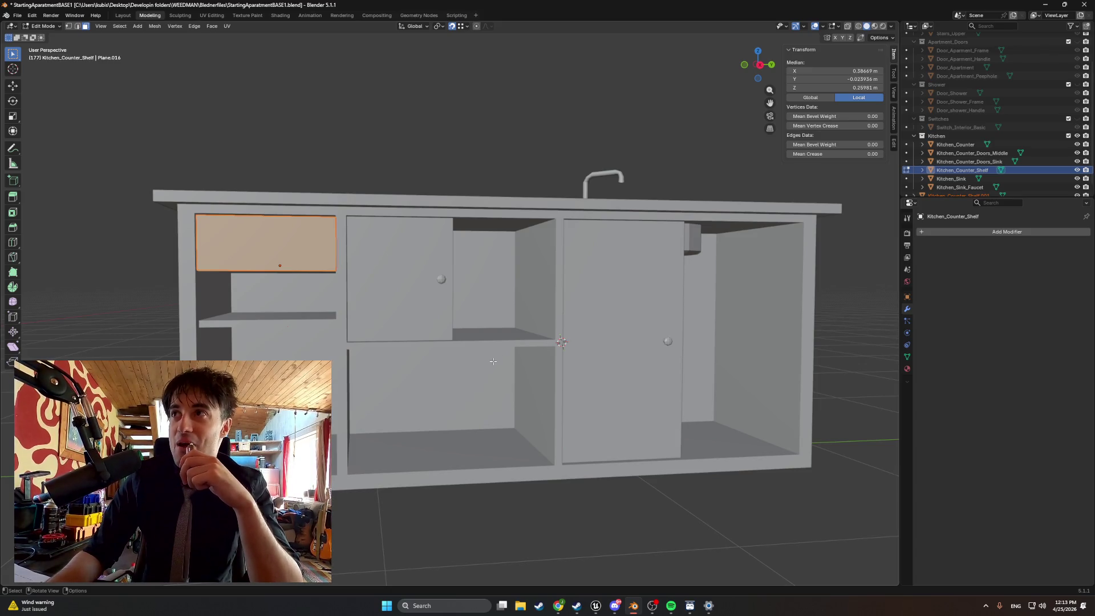
drag(369, 341, 358, 340)
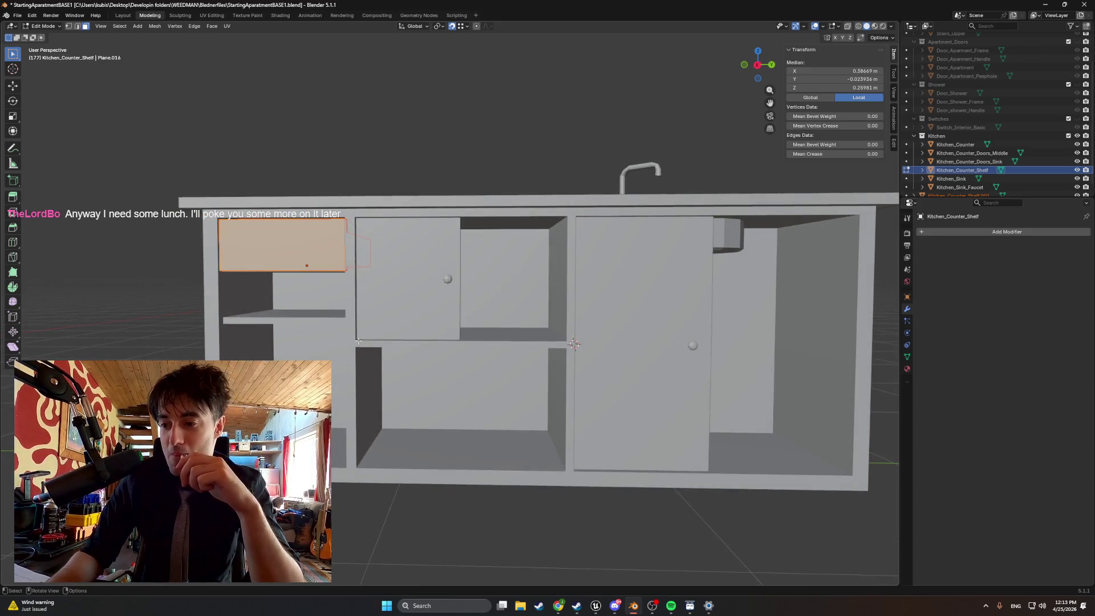
- On Kitchen_Counter_Shelf.001, duplicate the drawer front face and move it down along Z
key(Up)
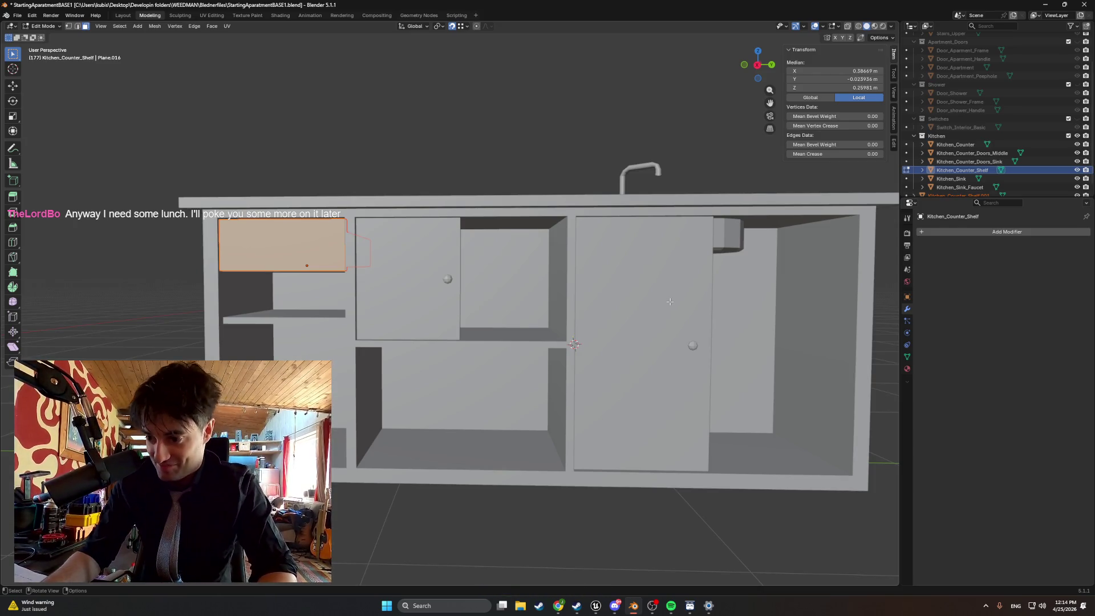
scroll(654, 247, left, 2)
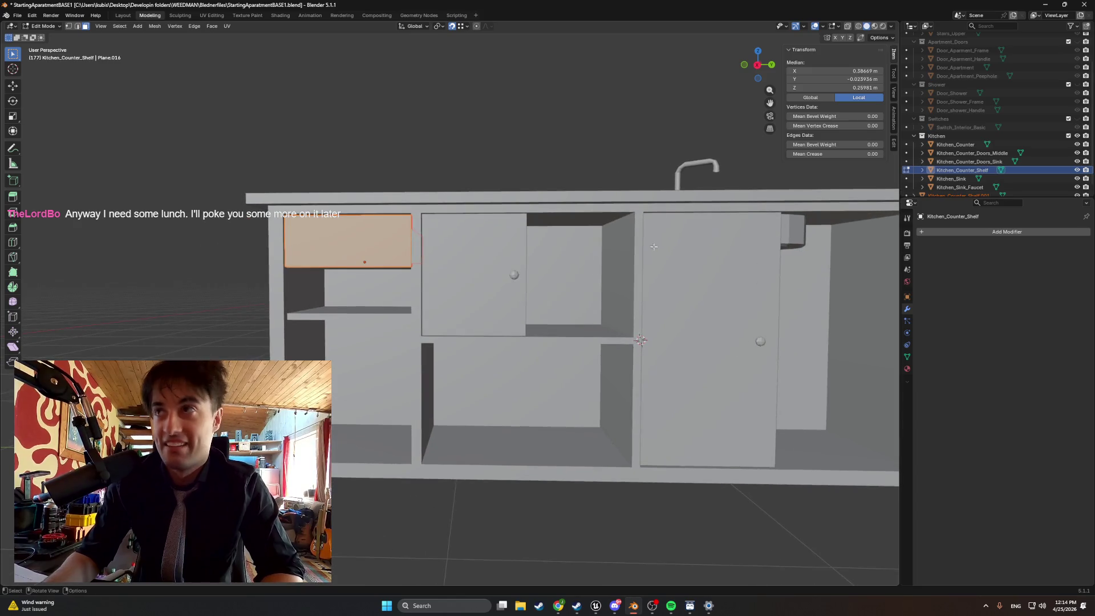
scroll(962, 190, down, 1)
click(963, 188)
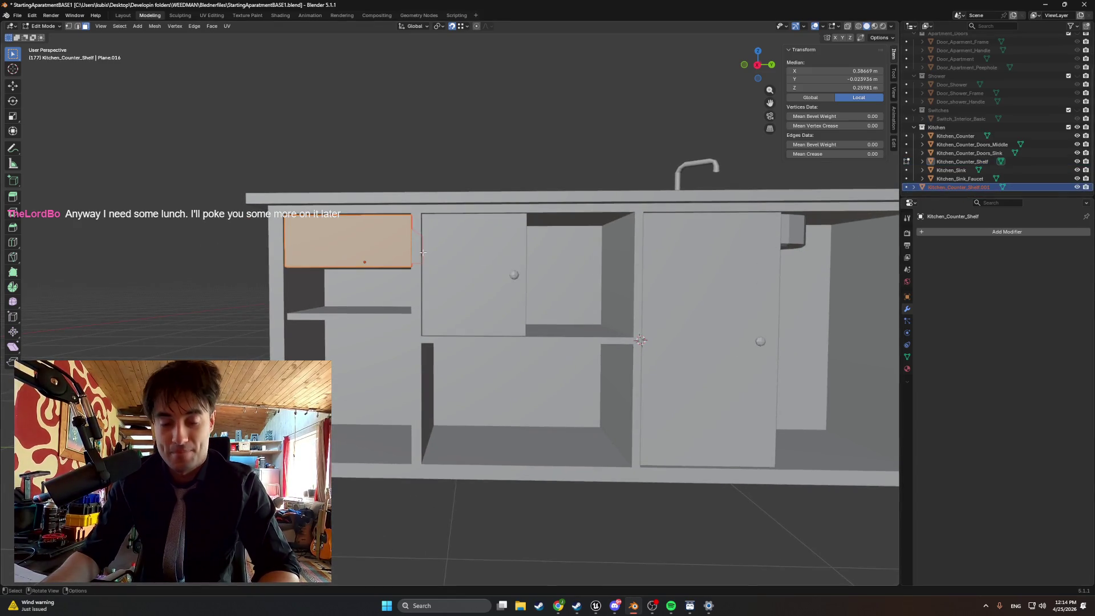
key(shift+d)
key(z)
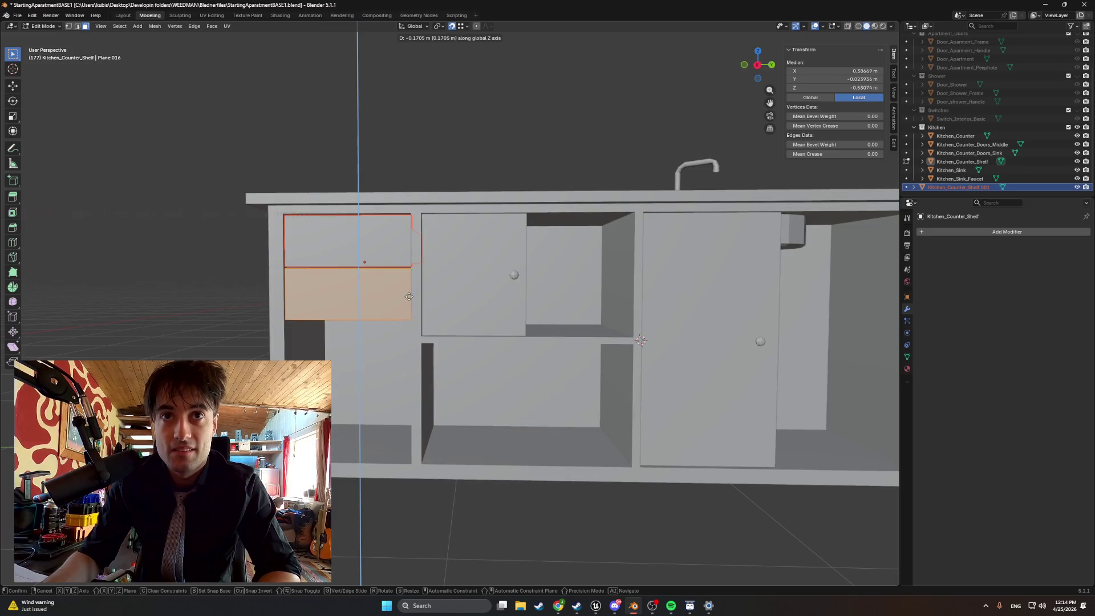
click(409, 296)
mouse_move(409, 297)
mouse_down()
mouse_move(439, 308)
mouse_move(332, 299)
mouse_move(371, 296)
mouse_up()
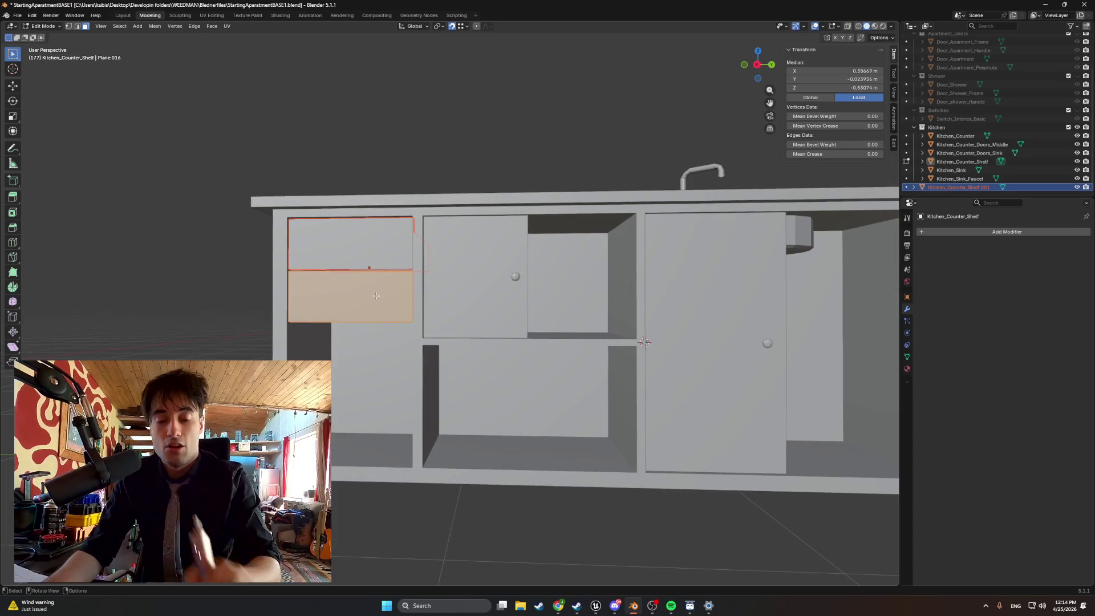
- Undo back past the paste, removing the shelf copy and hiding the doors again
key(Delete)
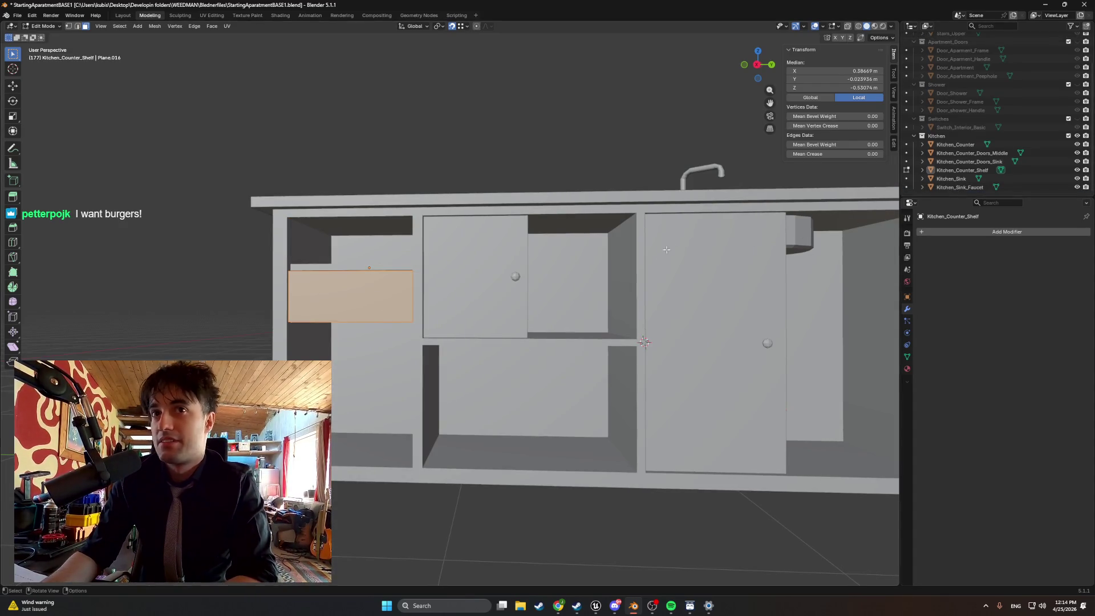
key(ctrl+z)
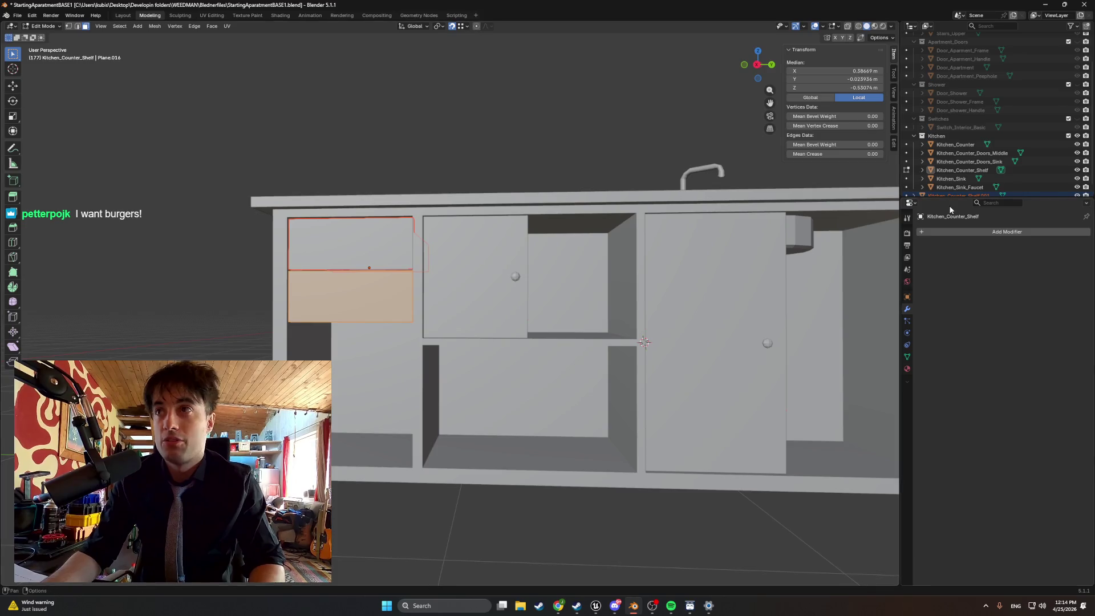
key(Delete)
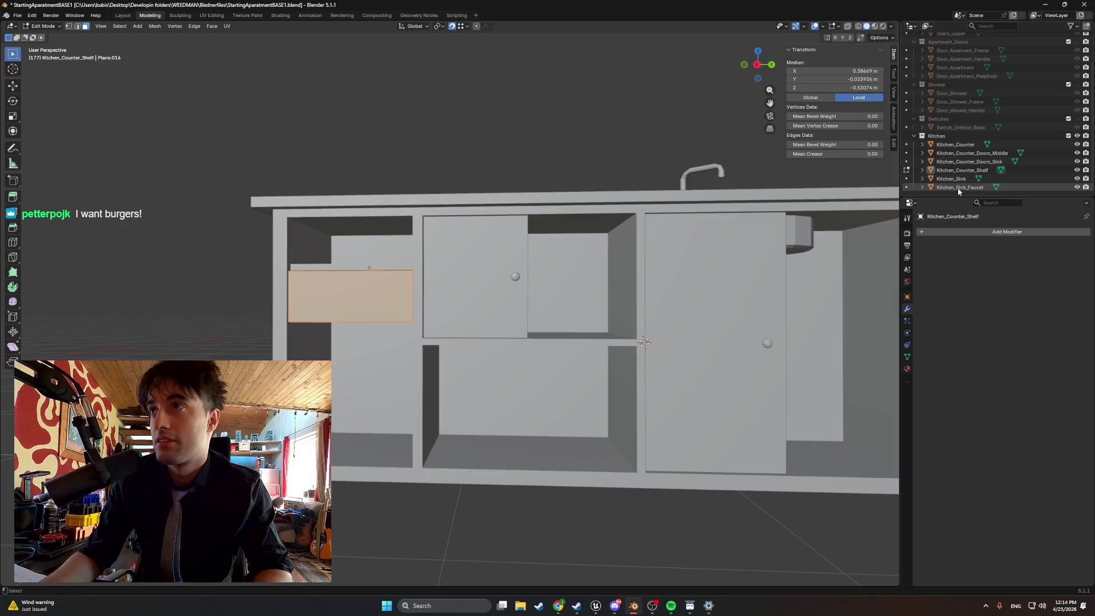
key(ctrl+z)
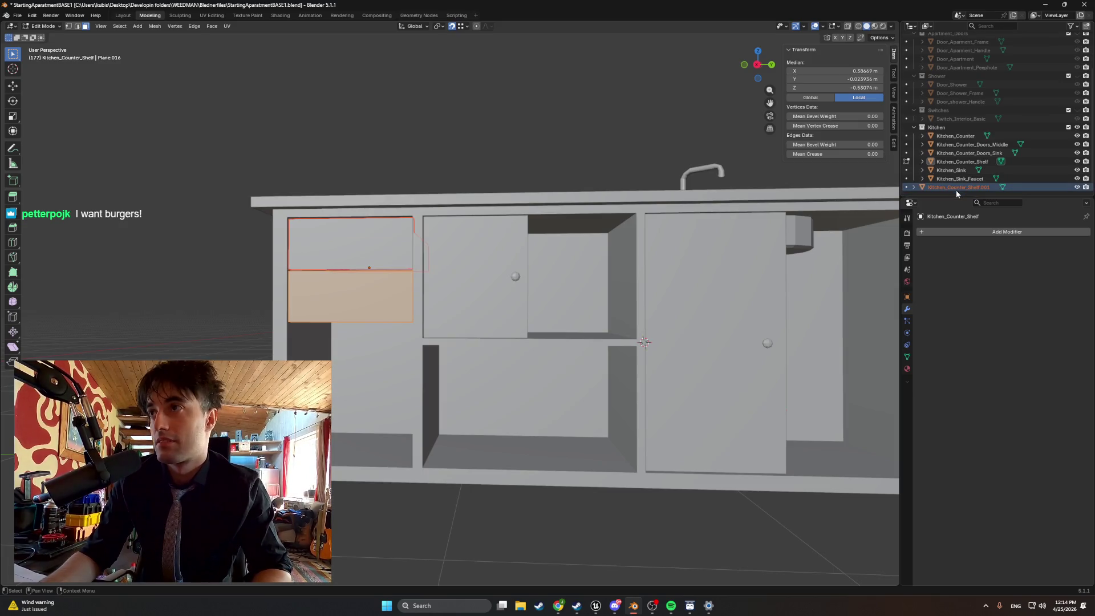
key(ctrl+z)
key(ctrl+z)
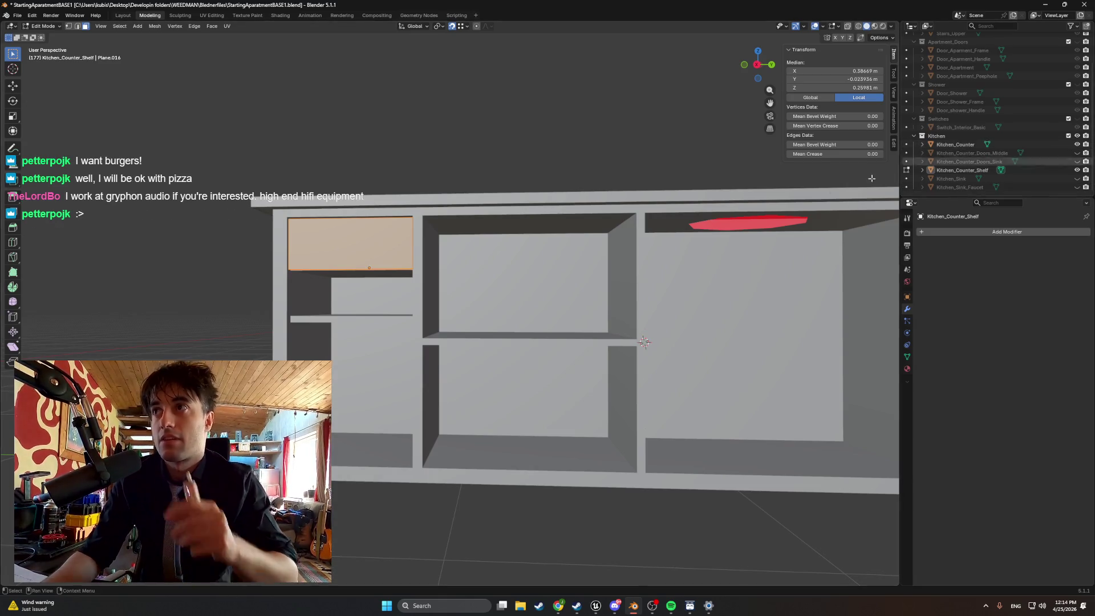
- Frame the drawer's front face and give it a wide inset
click(353, 252)
key(KP_Decimal)
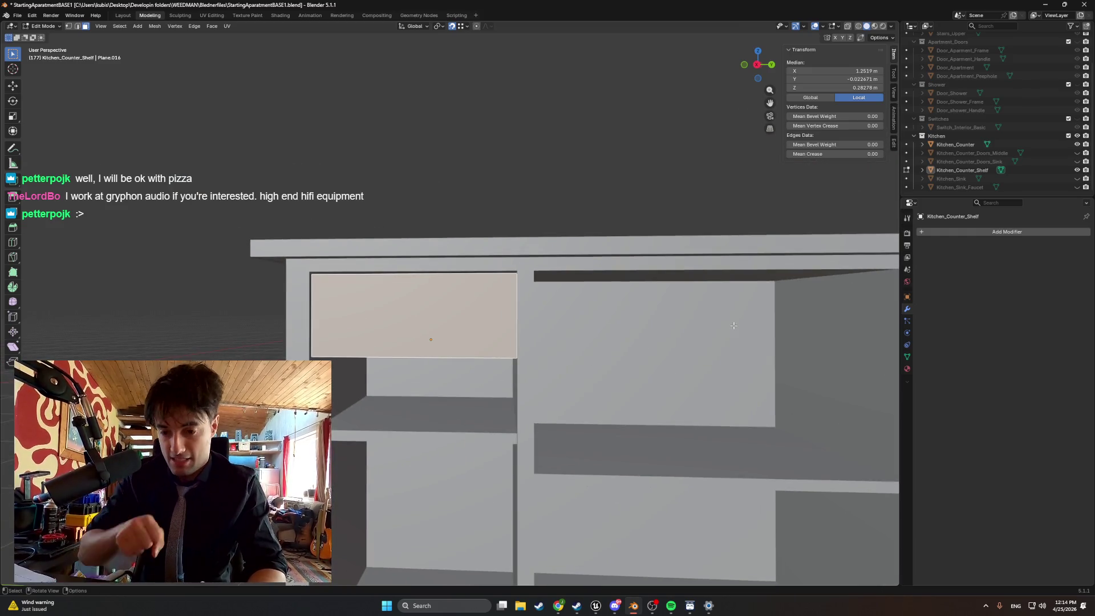
key(i)
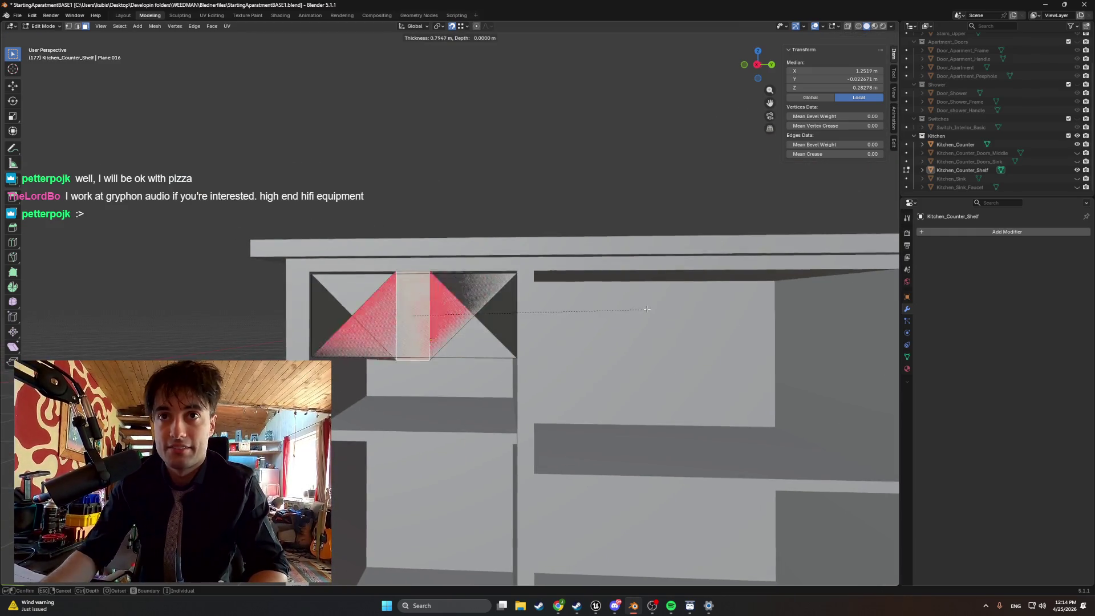
click(707, 291)
scroll(479, 346, up, 2)
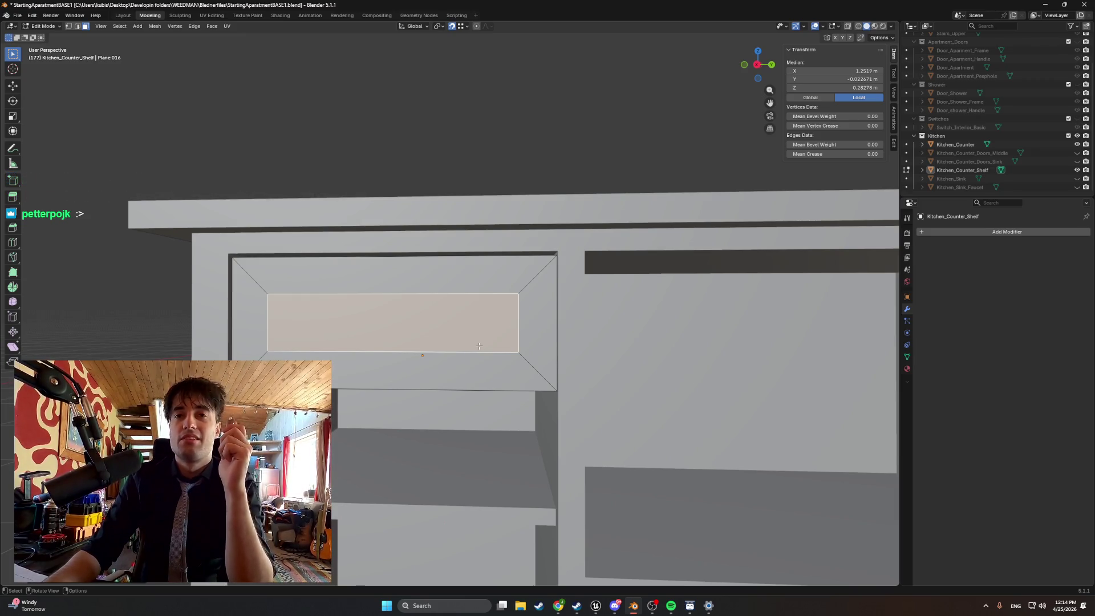
scroll(479, 346, down, 2)
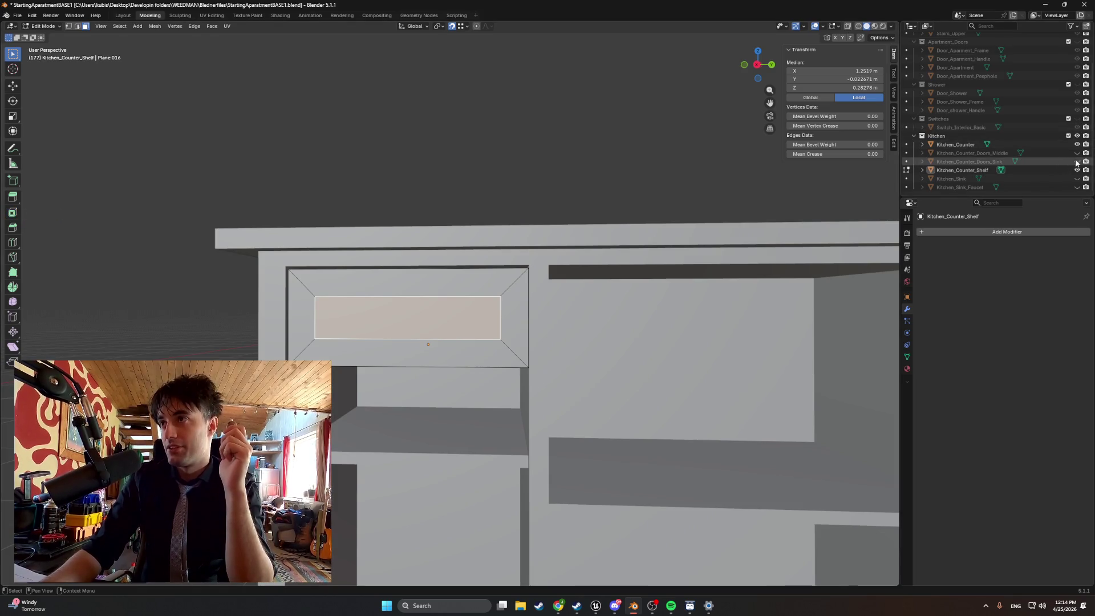
- Unhide the middle and sink doors and orbit around the drawer
drag(1077, 162, 1077, 153)
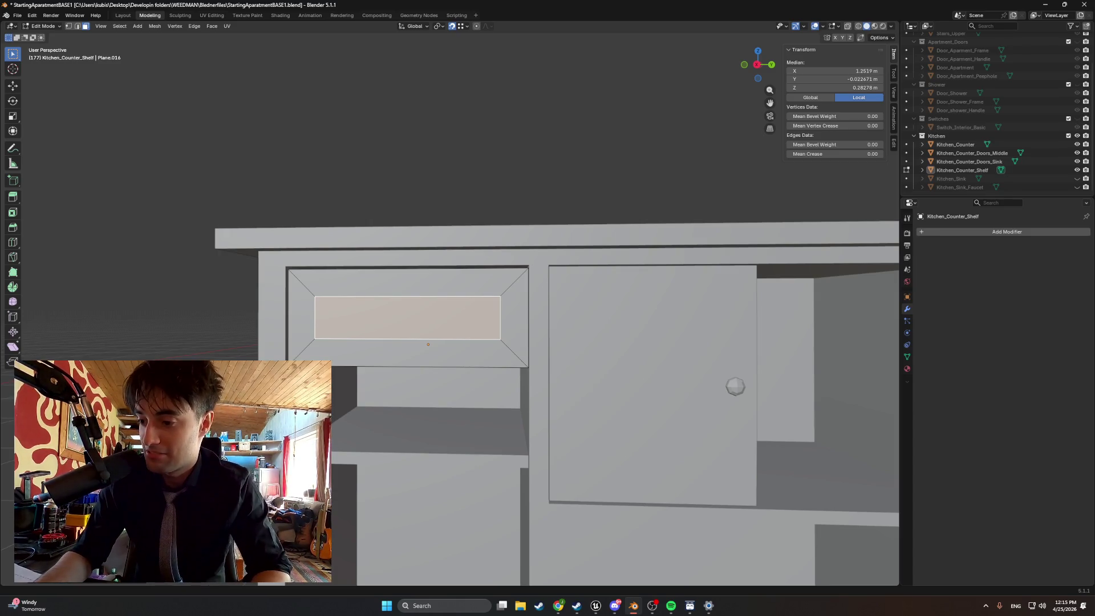
key(alt+Tab)
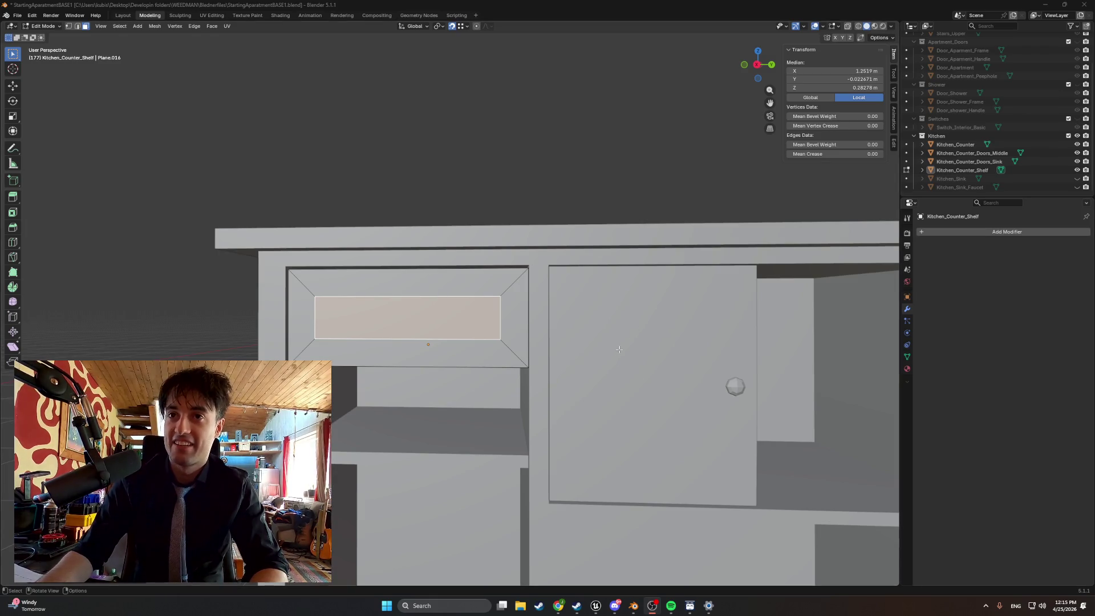
drag(303, 215, 456, 324)
- Scale the inner panel wider, then lower its top edge and raise its bottom edge along Z
key(s)
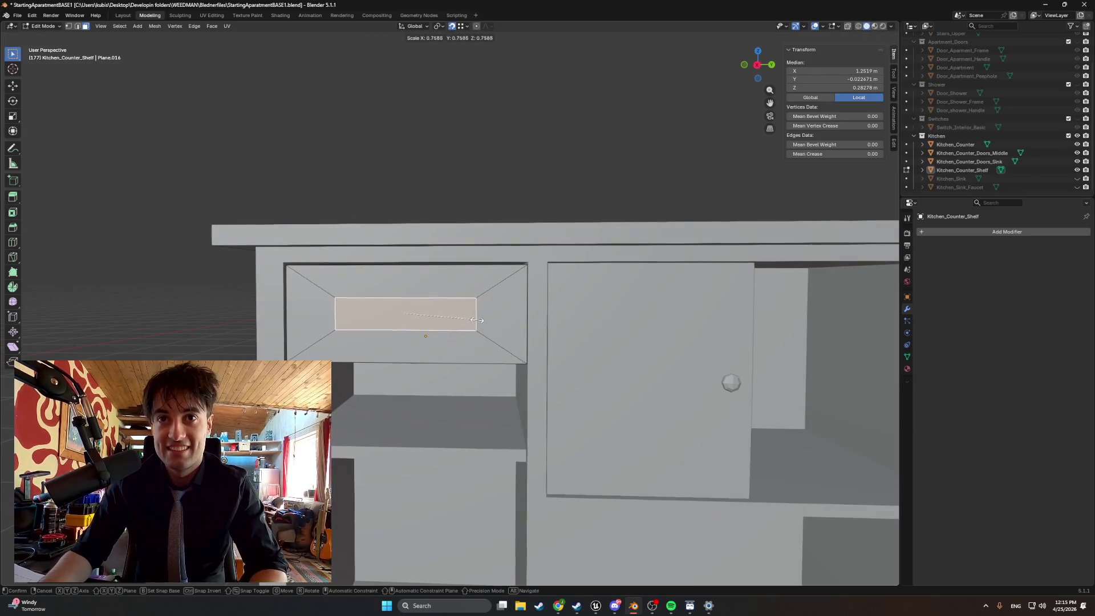
click(489, 317)
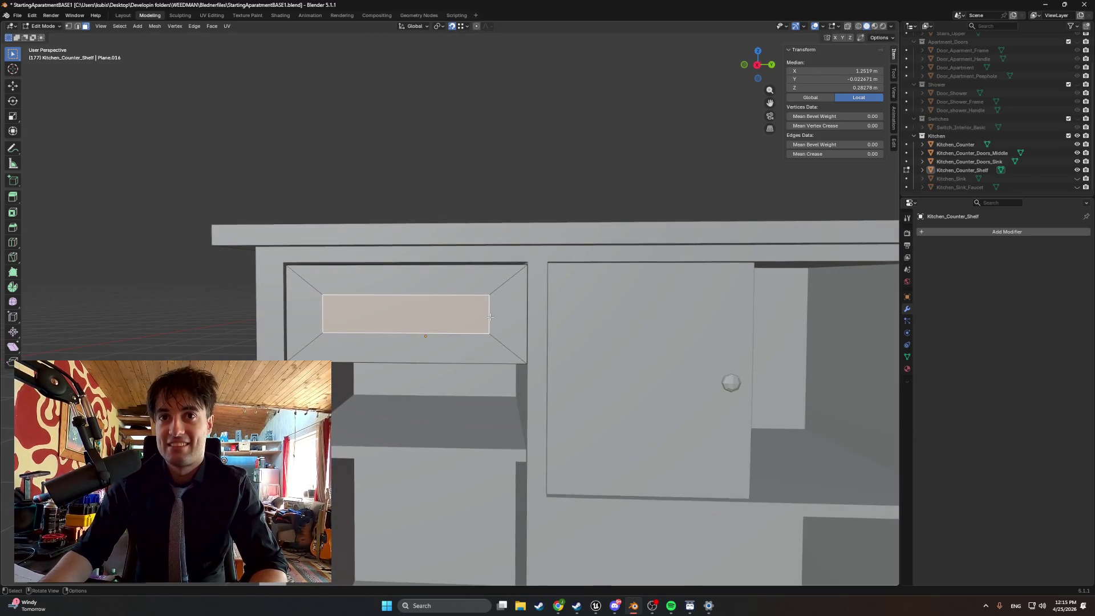
key(2)
click(432, 296)
key(g)
key(z)
click(435, 311)
click(433, 333)
key(g)
key(z)
click(432, 328)
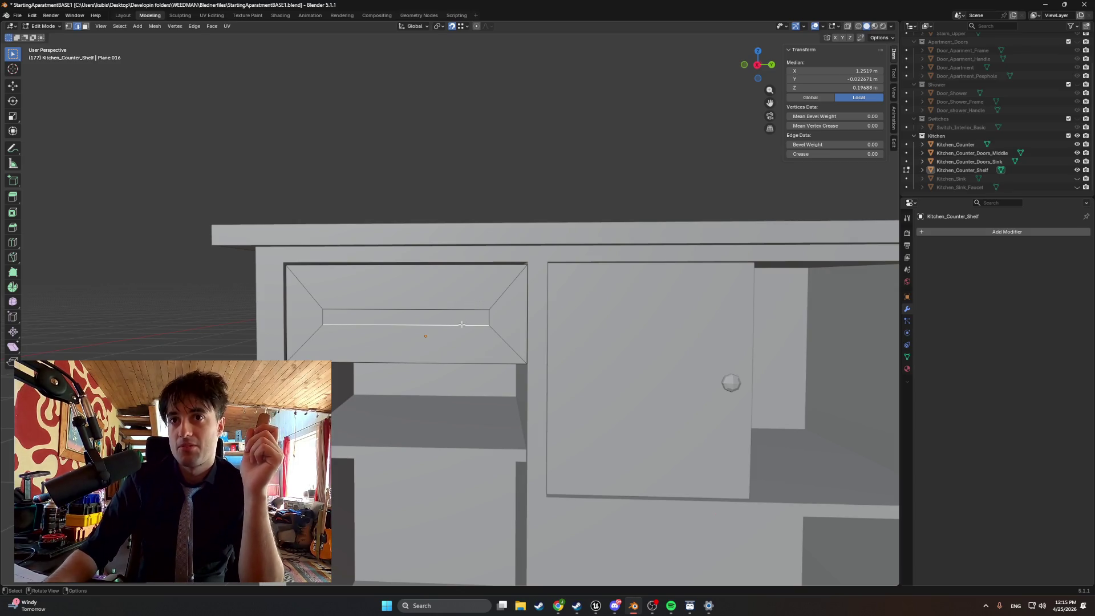
drag(458, 325, 441, 336)
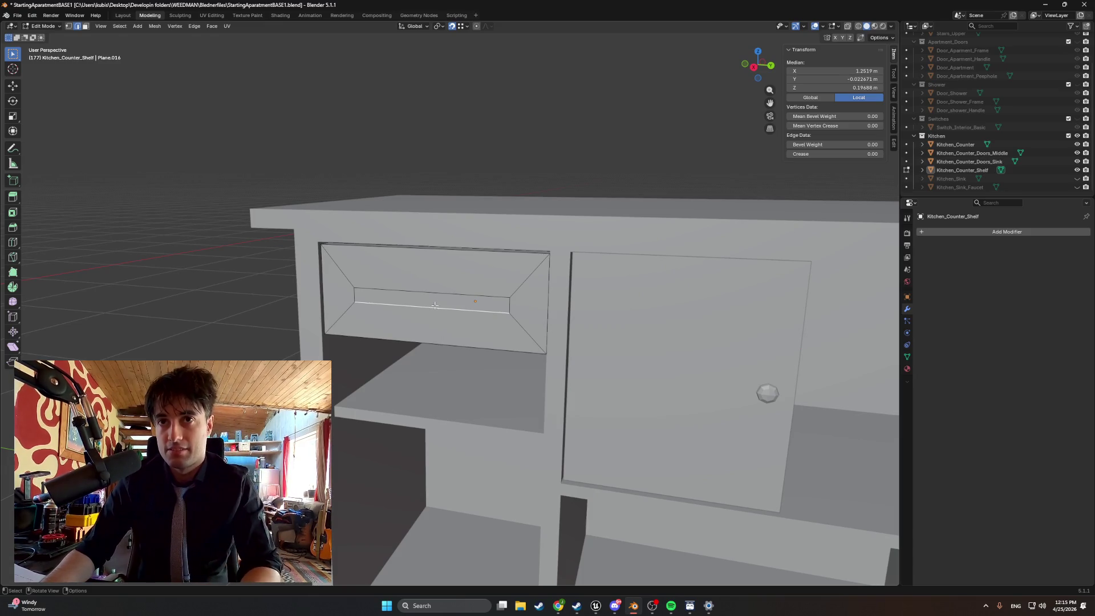
key(3)
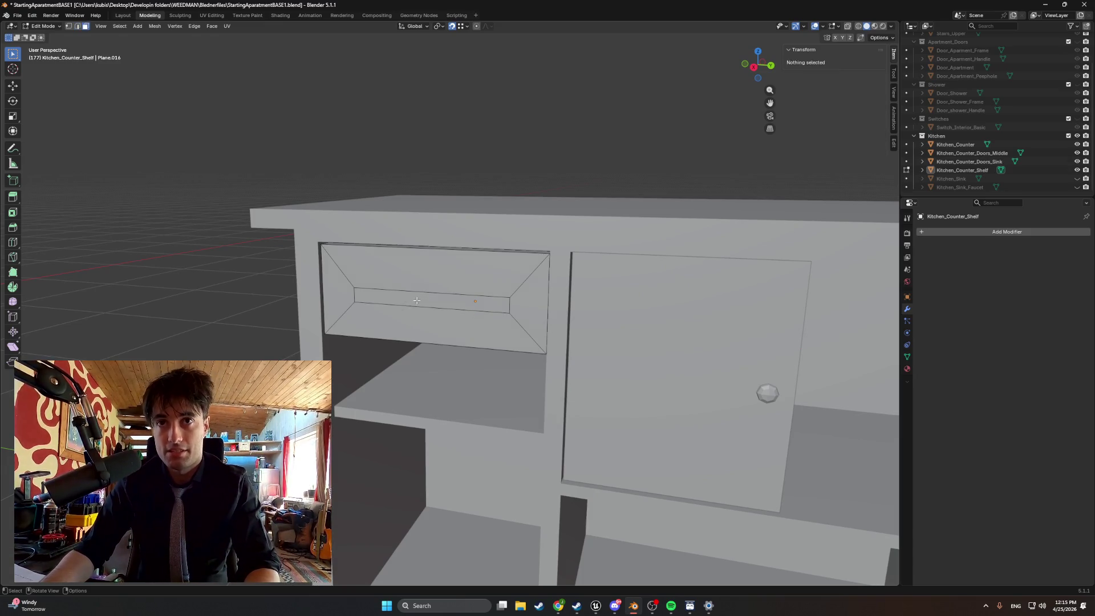
- Add a vertical loop cut through the middle of the drawer's slot face
click(419, 308)
key(ctrl+r)
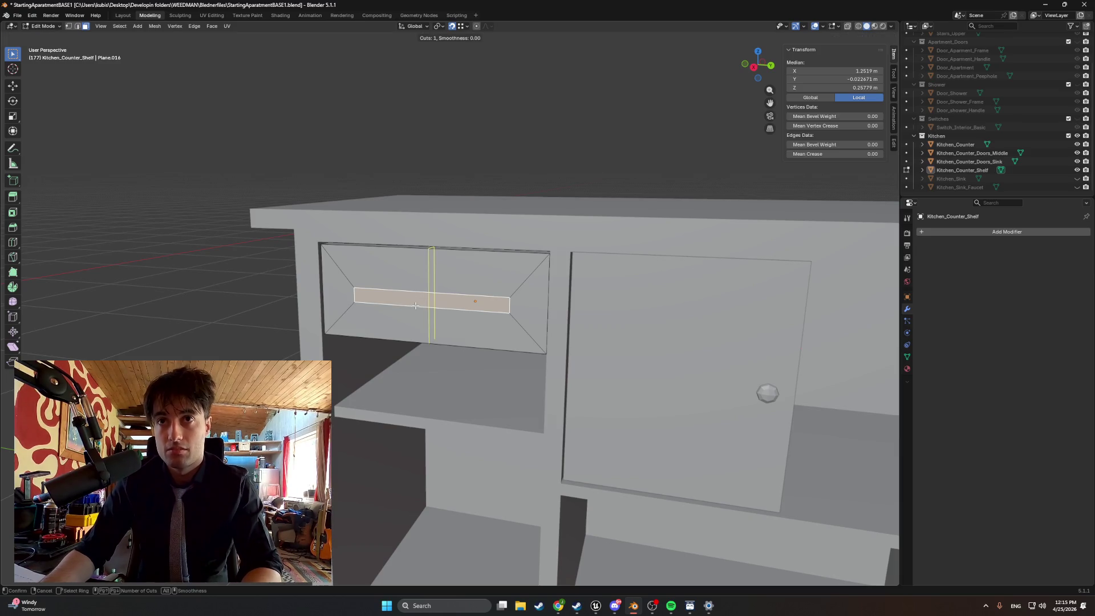
click(415, 306)
click(445, 316)
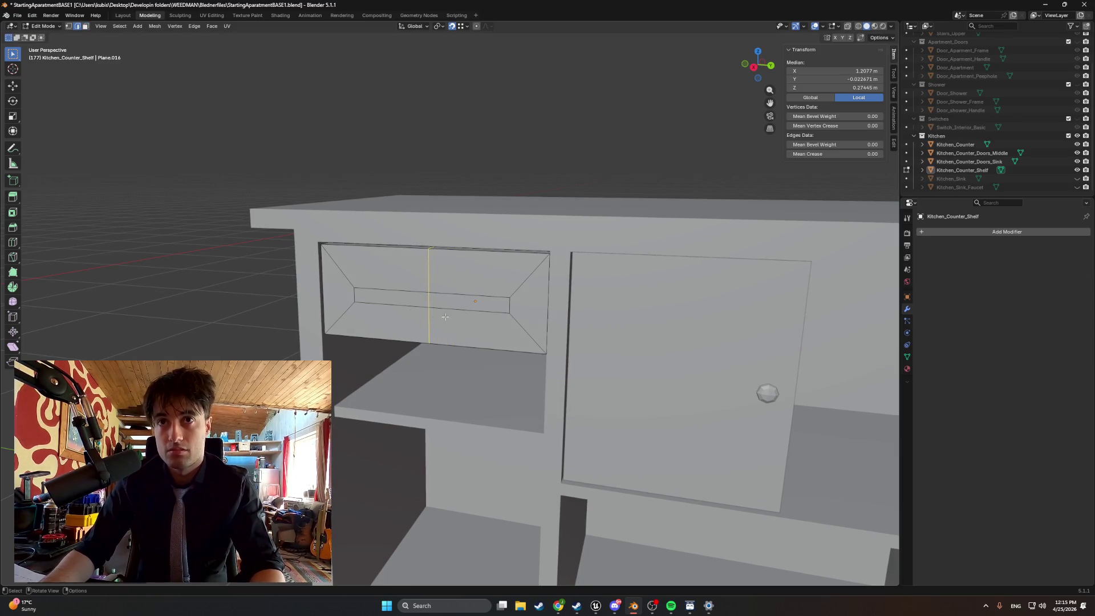
- Extrude the slot's right half face sideways along the Y axis
click(456, 307)
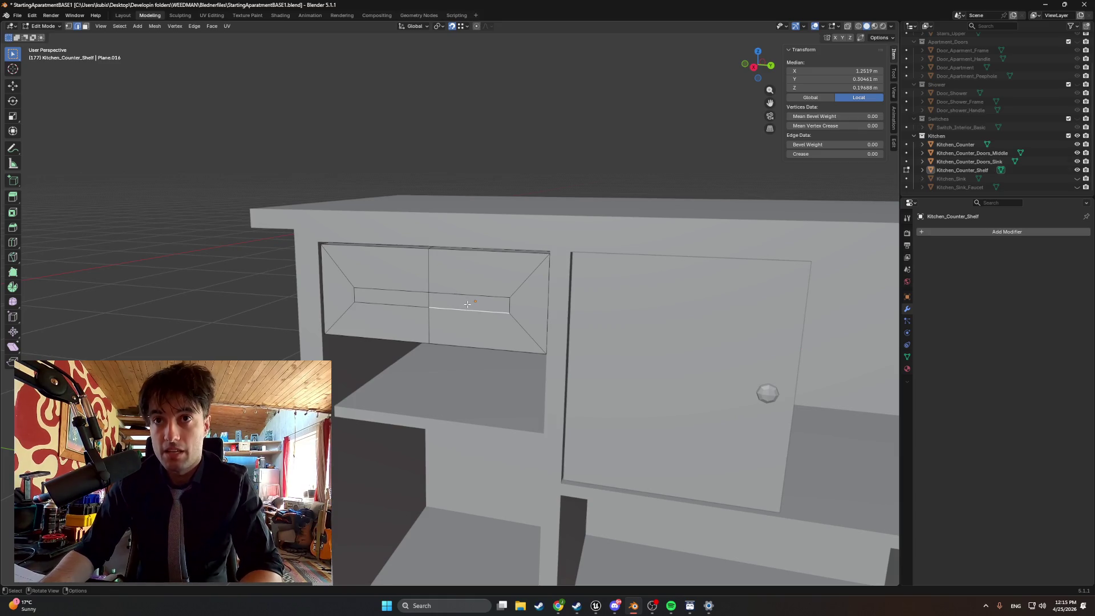
key(alt+a)
click(485, 308)
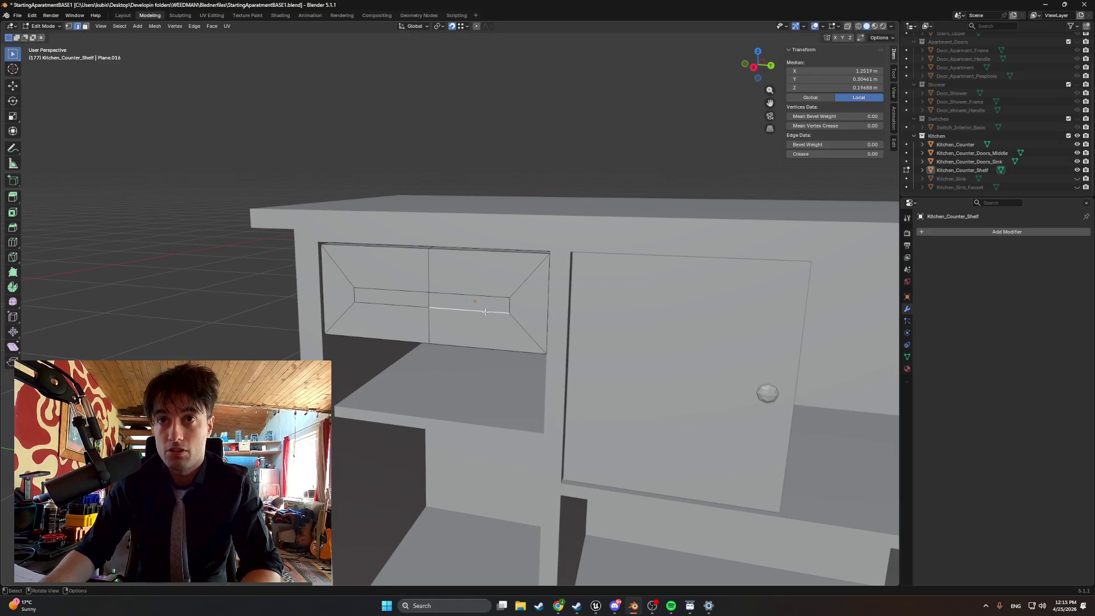
key(3)
click(484, 309)
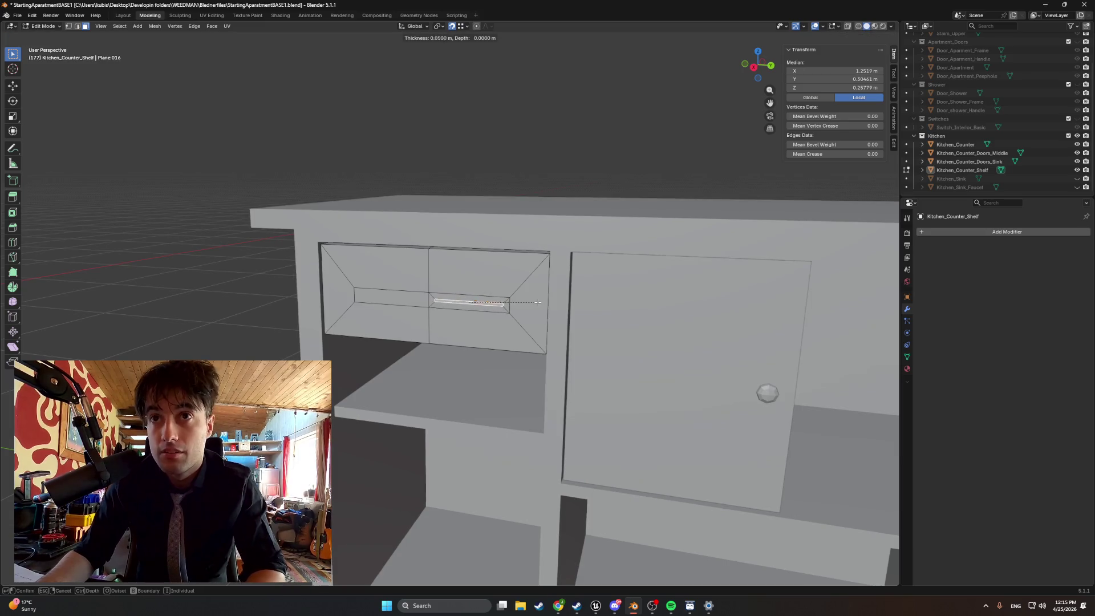
scroll(443, 303, up, 2)
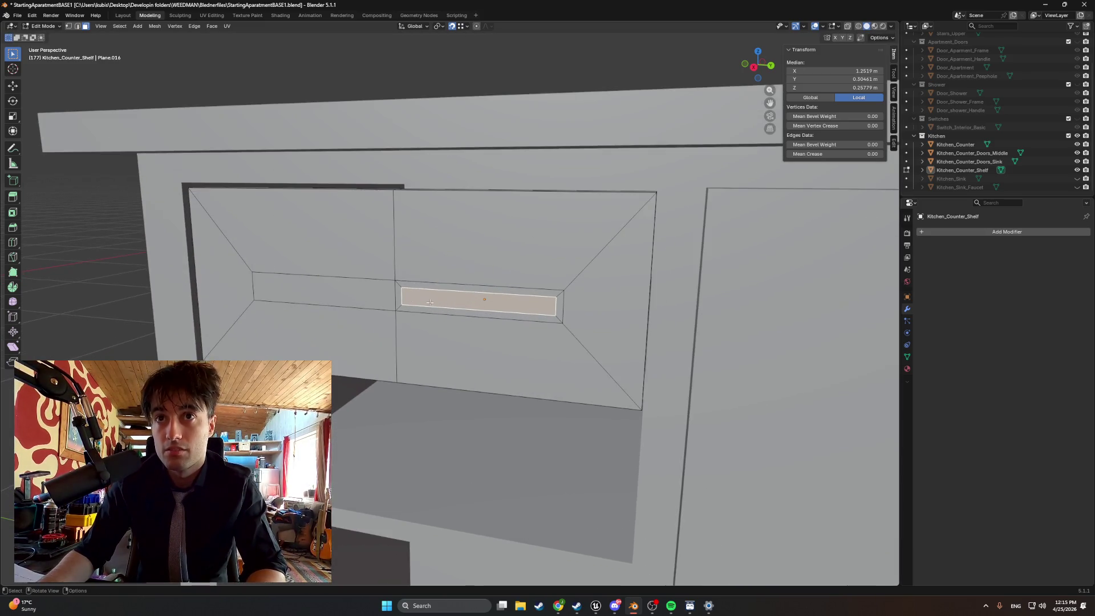
key(e)
key(y)
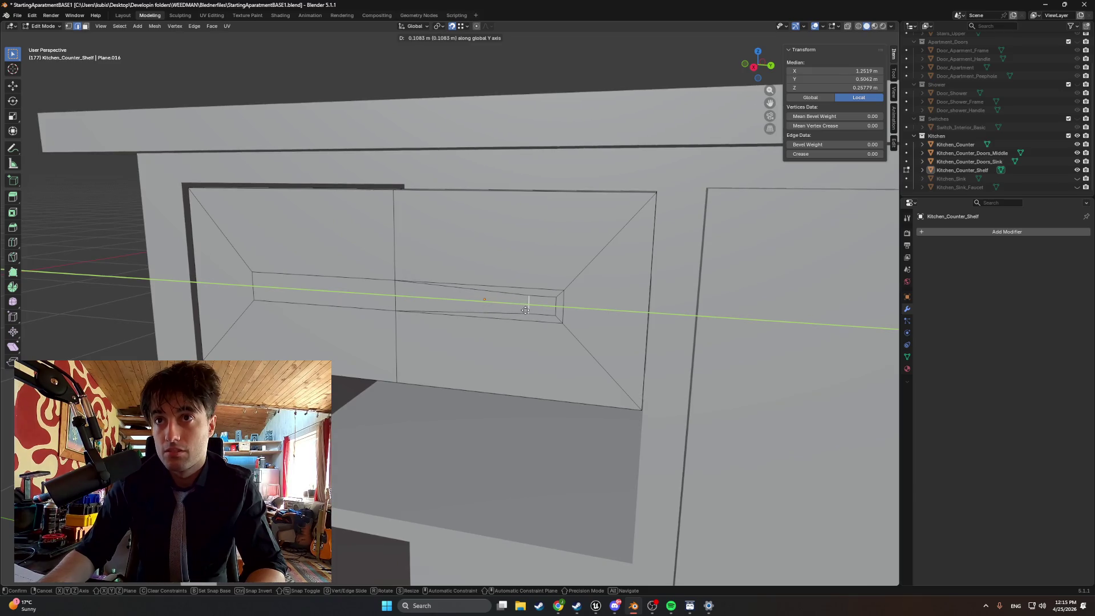
click(529, 309)
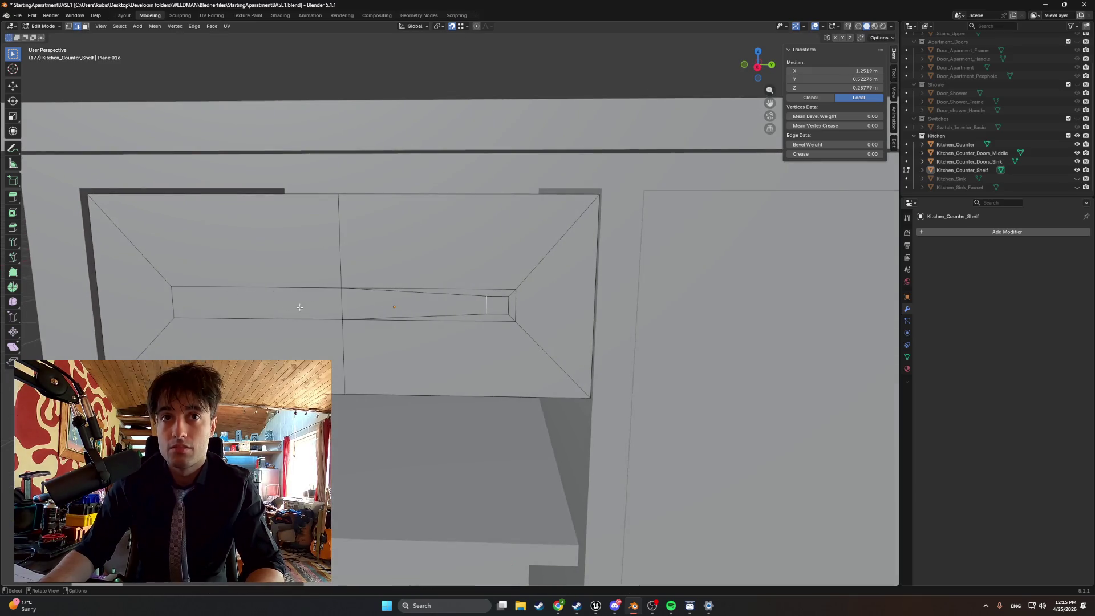
- Select both slot halves and start insetting them
key(3)
click(319, 307)
key(ctrl+z)
key(ctrl+z)
key(ctrl+z)
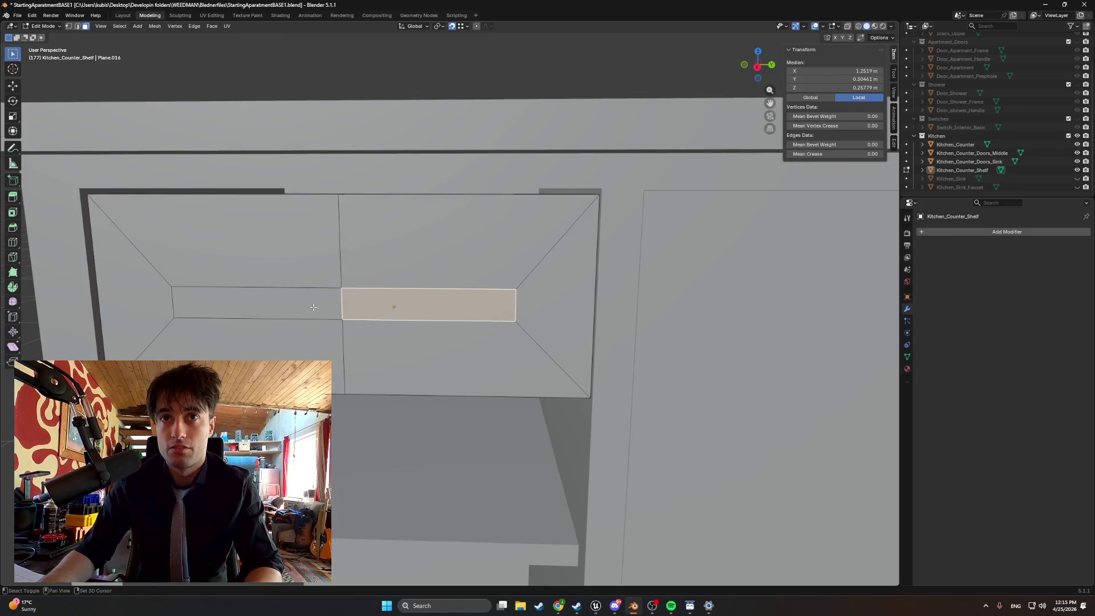
shift+click(318, 309)
key(i)
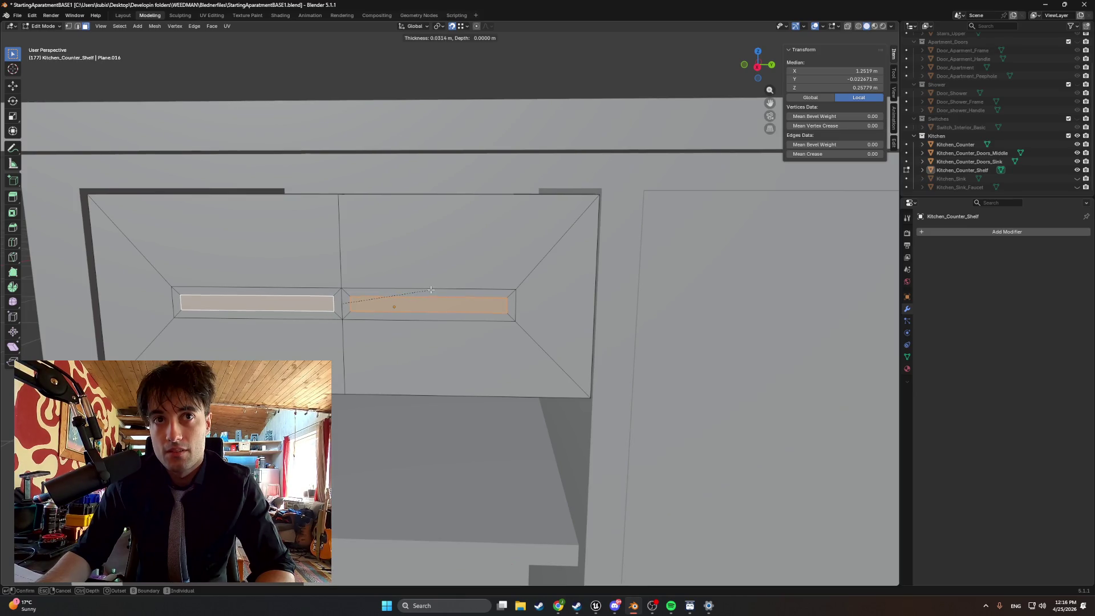
- Confirm the inset and slide the right inset face's inner edge along Y toward the slot's right end
click(429, 290)
key(2)
click(351, 303)
key(g)
key(y)
click(378, 304)
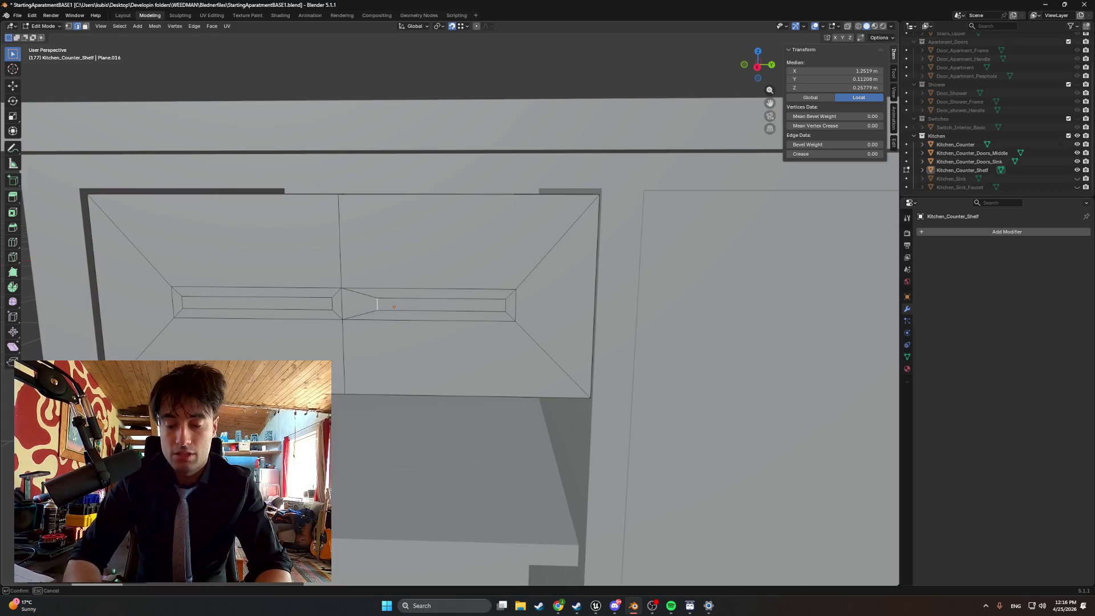
key(Return)
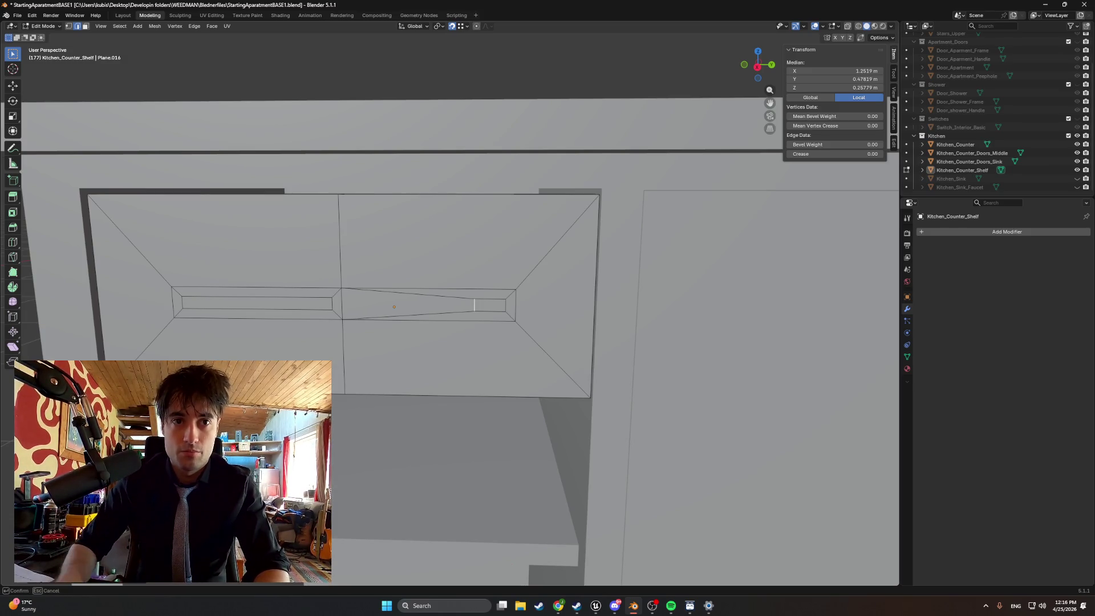
key(Return)
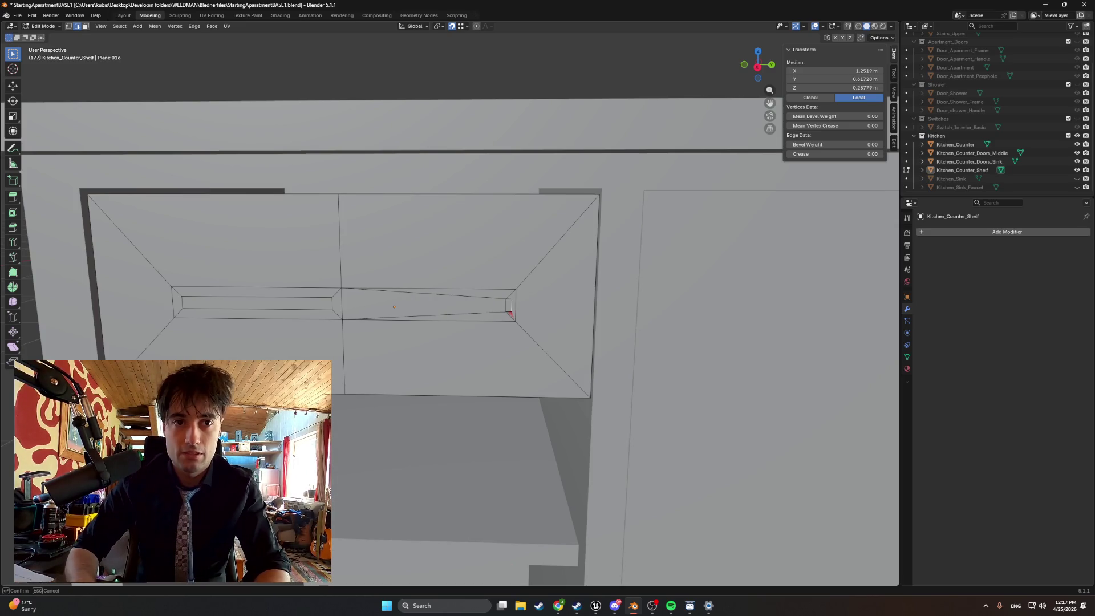
key(Return)
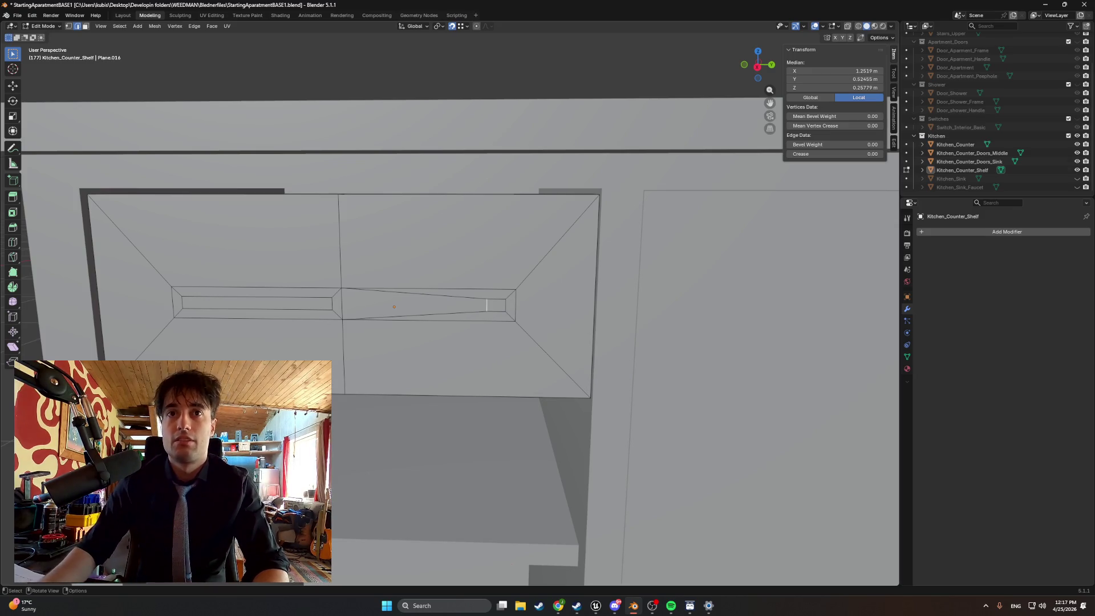
- Slide the left inset face's edge toward the slot's left end and clear the selection
key(g)
key(g)
key(Return)
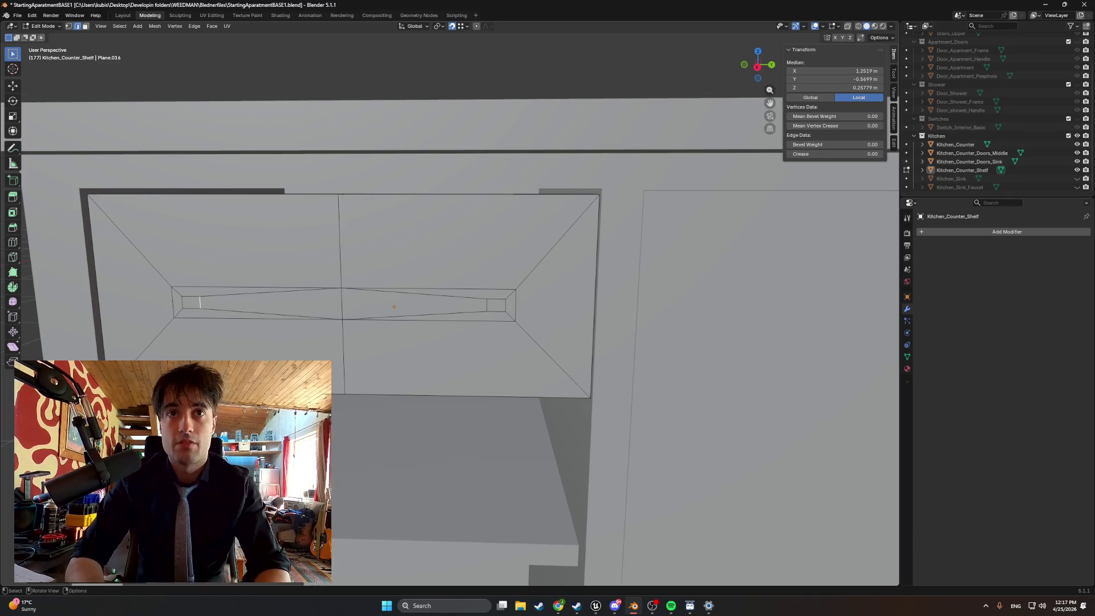
key(Return)
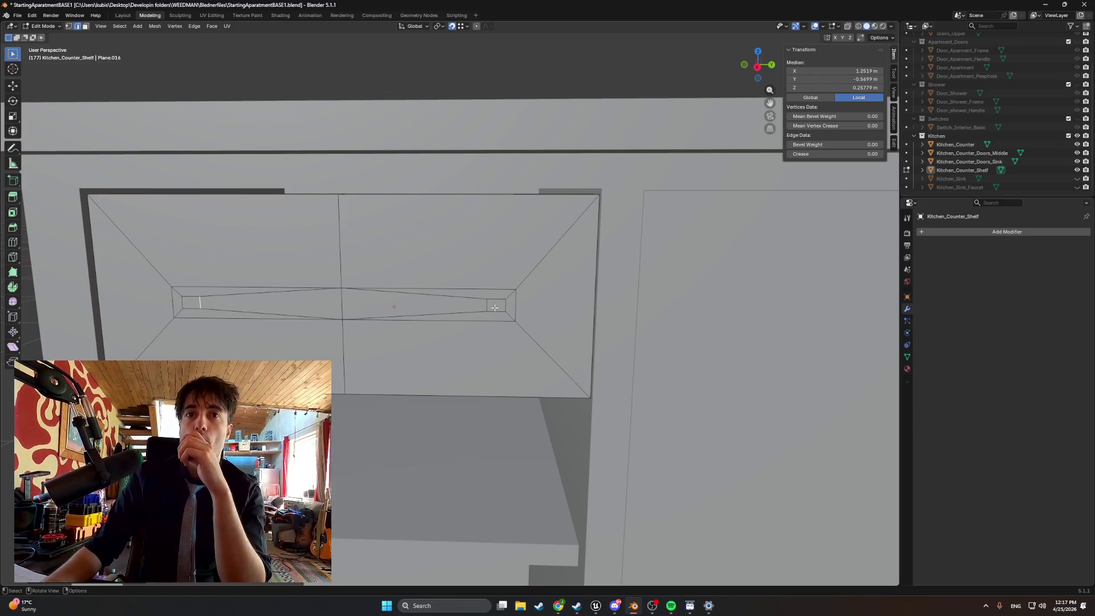
key(alt+a)
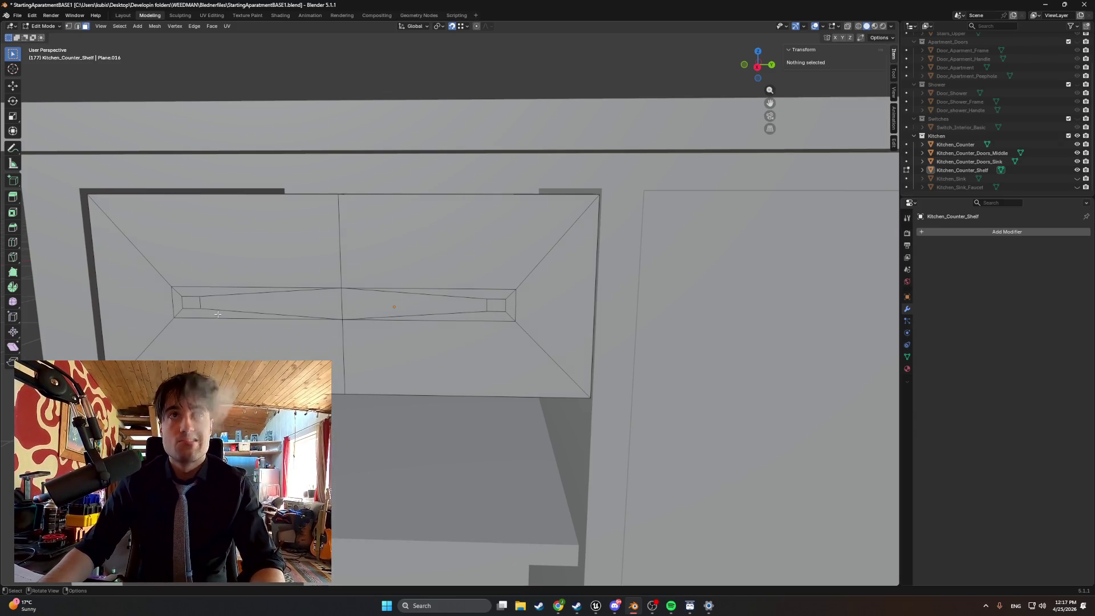
- Extrude the two small slot-end squares outward and shift them along the X axis
click(200, 303)
shift+click(496, 305)
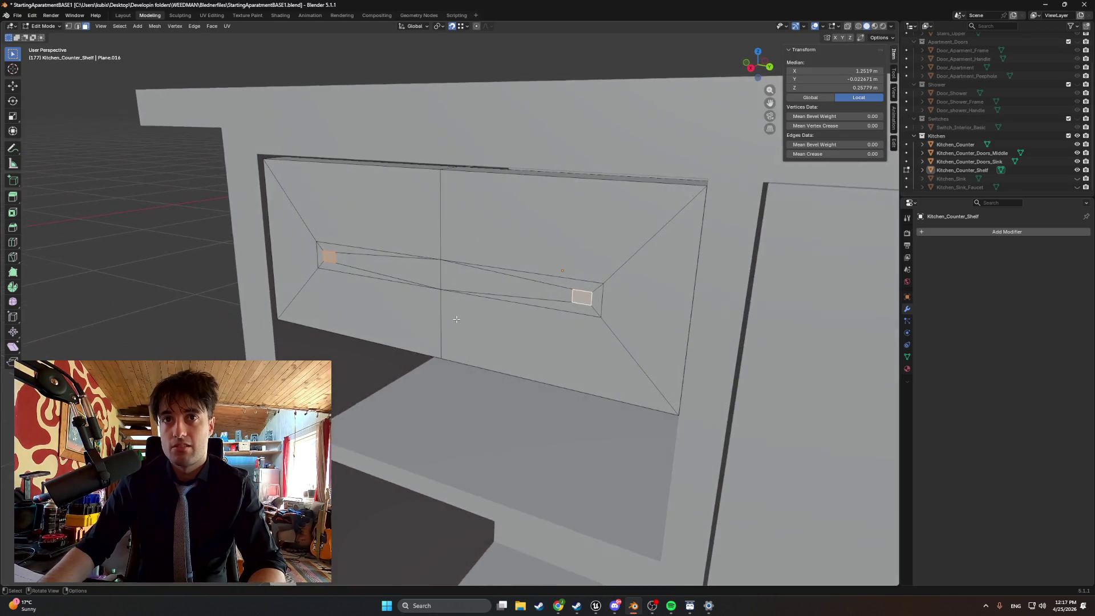
key(e)
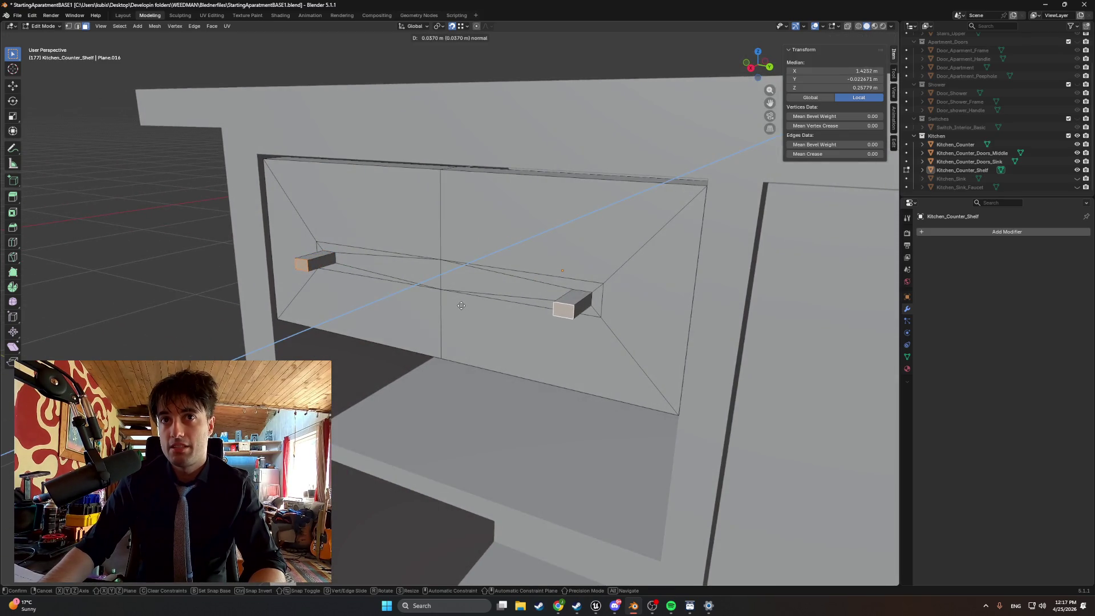
click(459, 306)
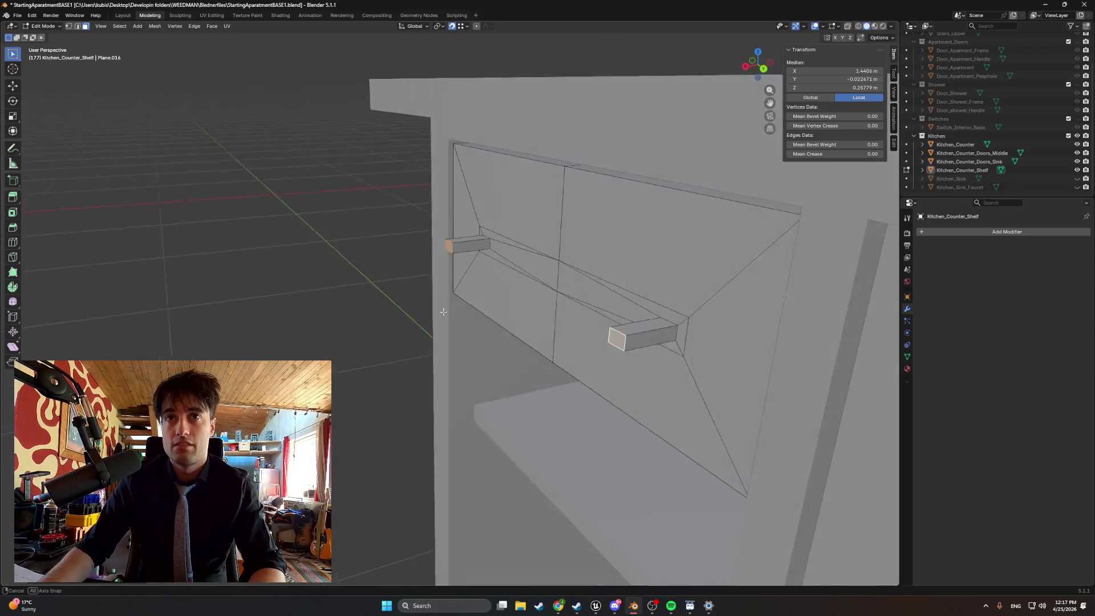
key(g)
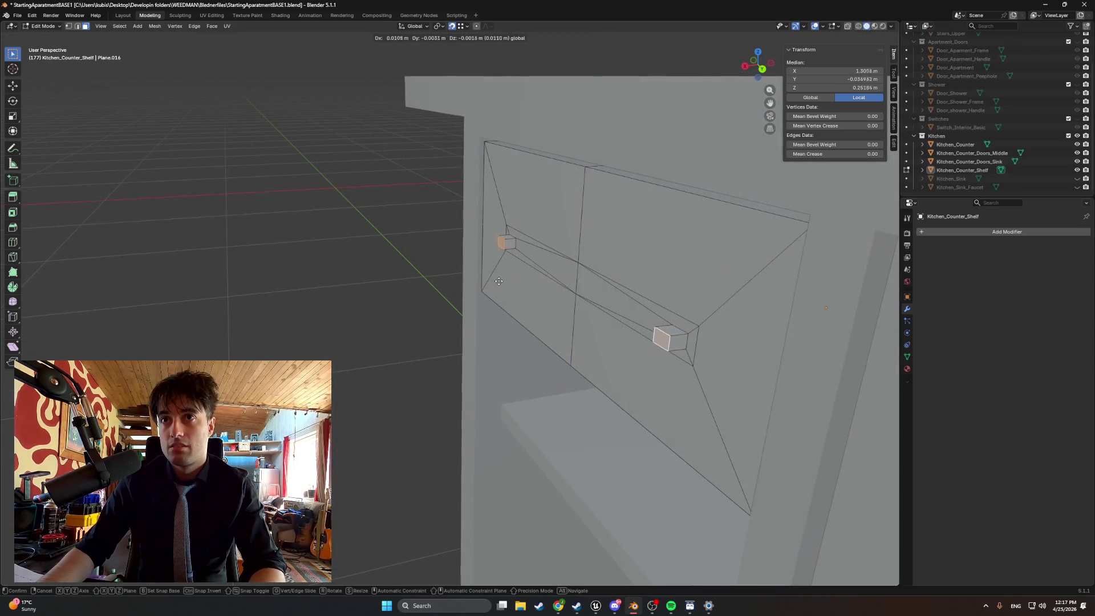
key(y)
key(x)
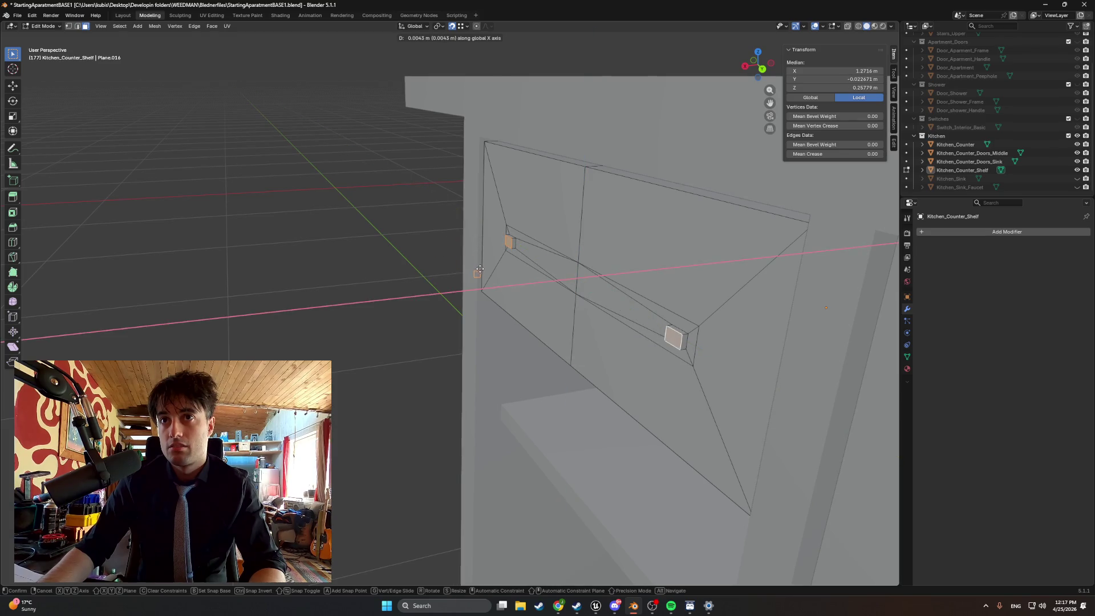
click(463, 254)
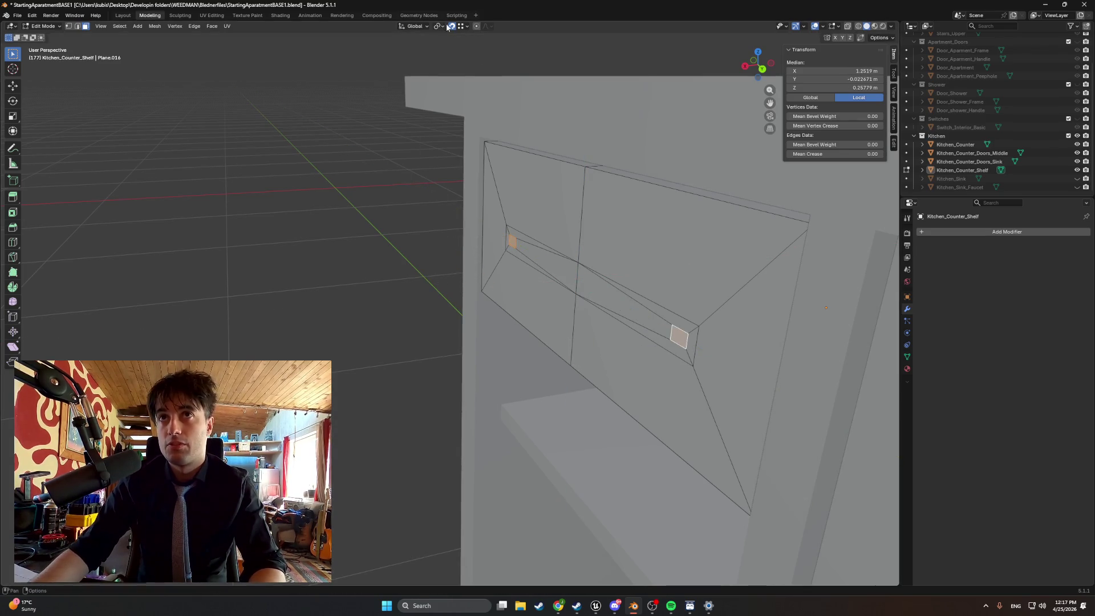
- Extrude the two end faces again along their normals to form the handle blocks
key(e)
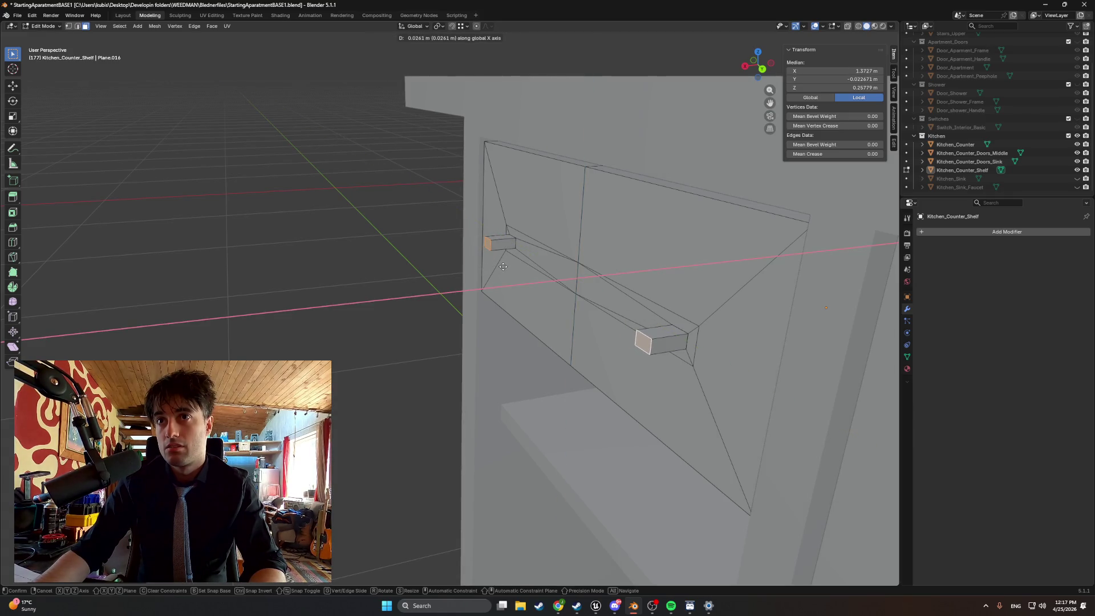
key(x)
key(z)
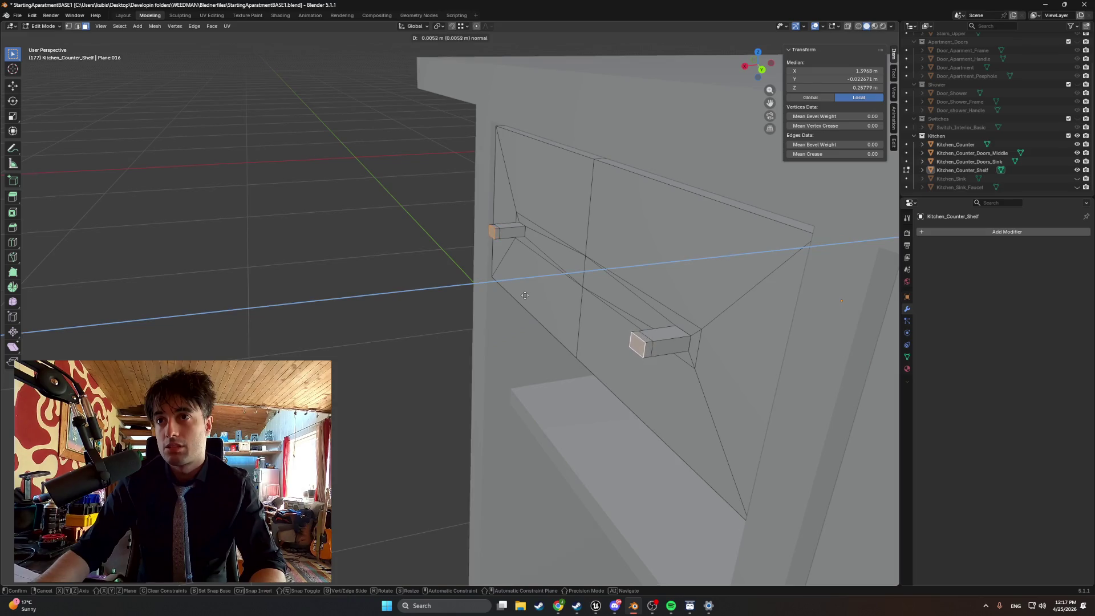
click(516, 295)
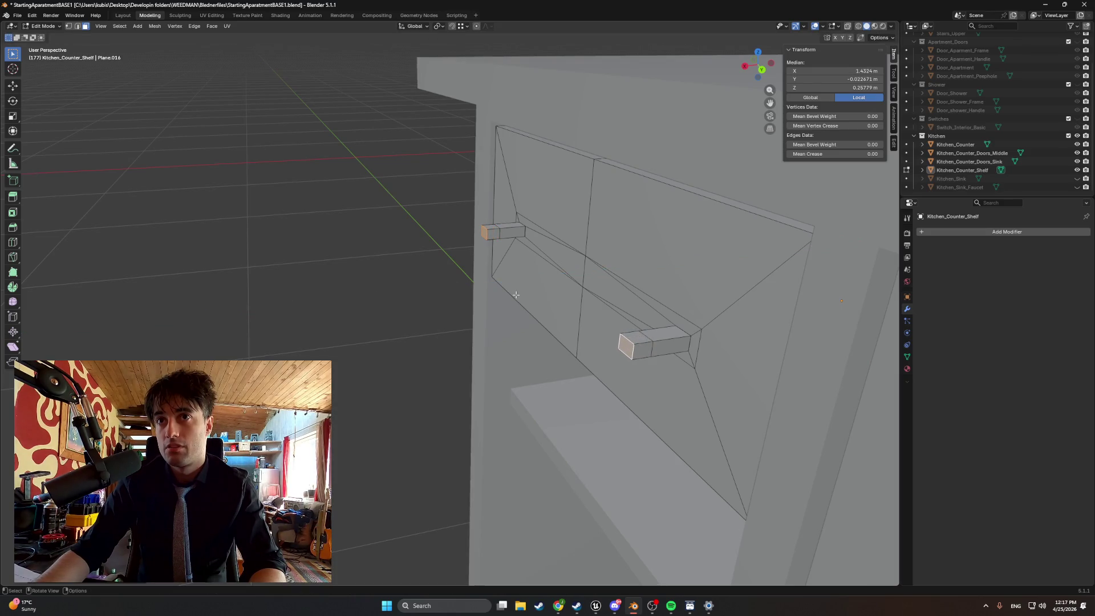
- Select the face loop running along the handle bar between the blocks
scroll(516, 295, up, 2)
key(2)
click(462, 219)
key(3)
click(462, 219)
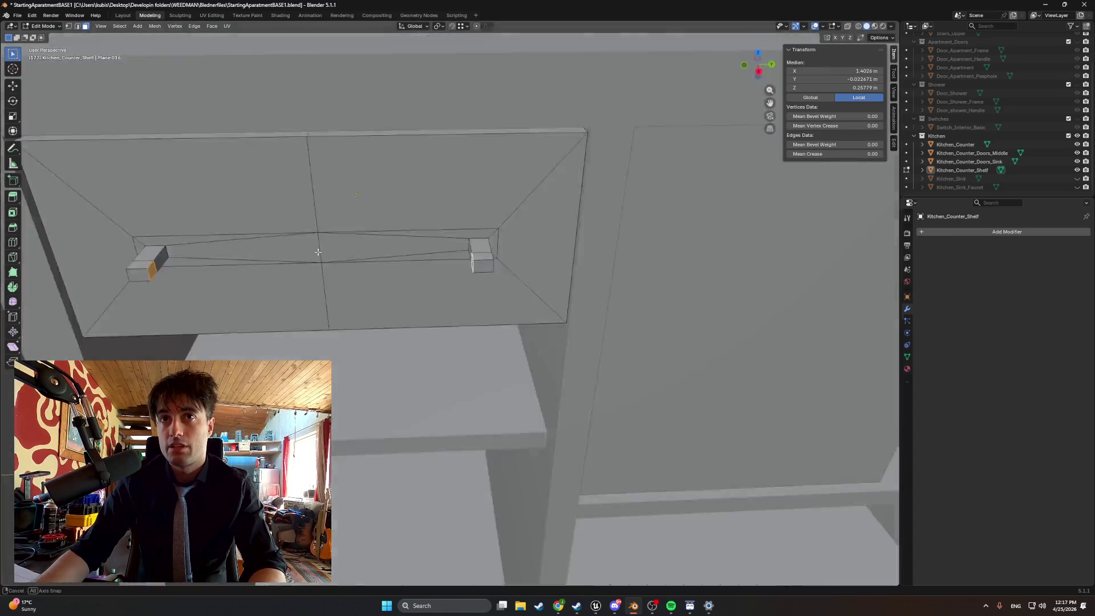
alt+click(318, 252)
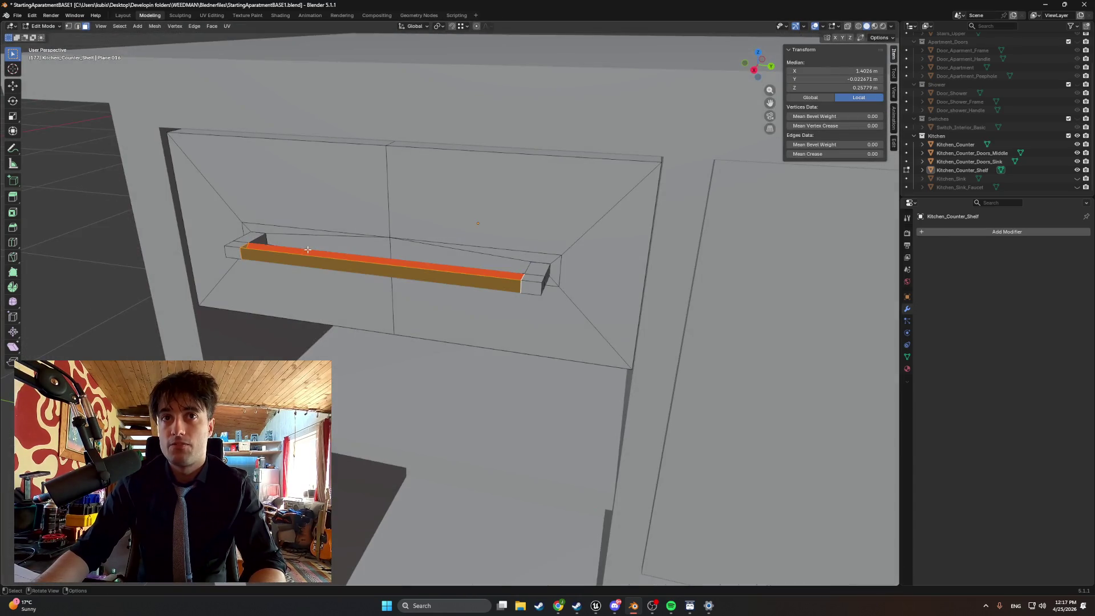
- Select edges and the front and underside faces of the handle bar from several angles
key(ctrl+z)
key(2)
click(468, 275)
alt+click(469, 274)
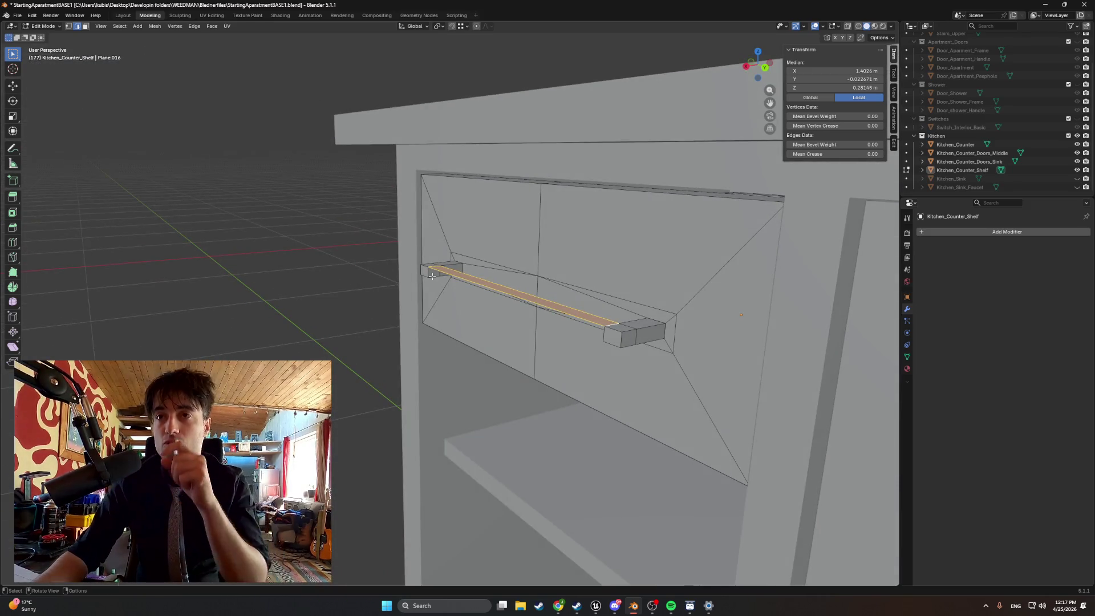
click(427, 272)
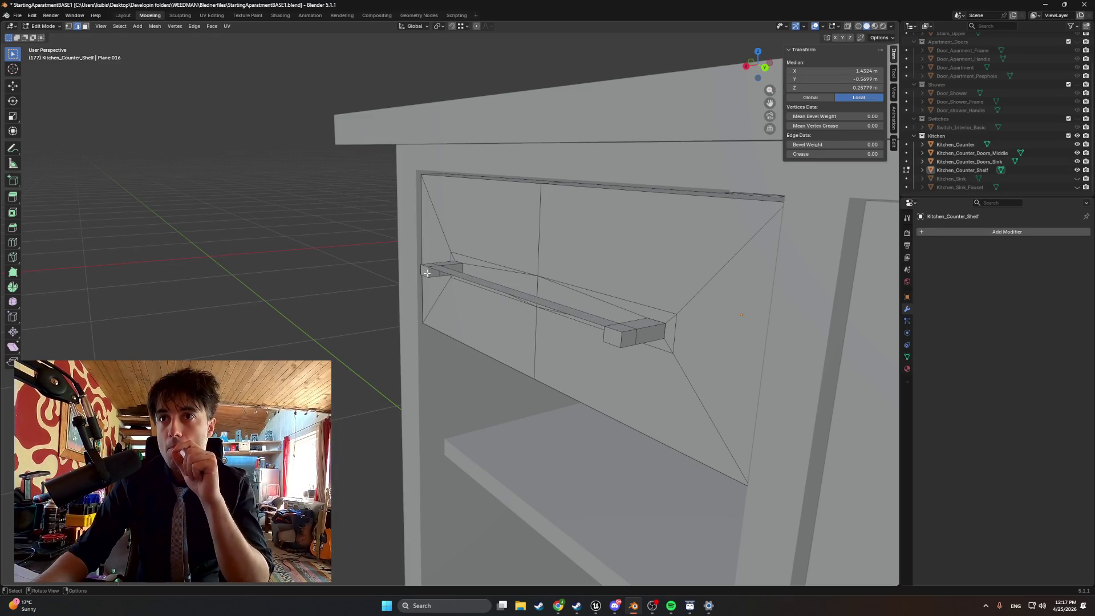
drag(427, 272, 598, 327)
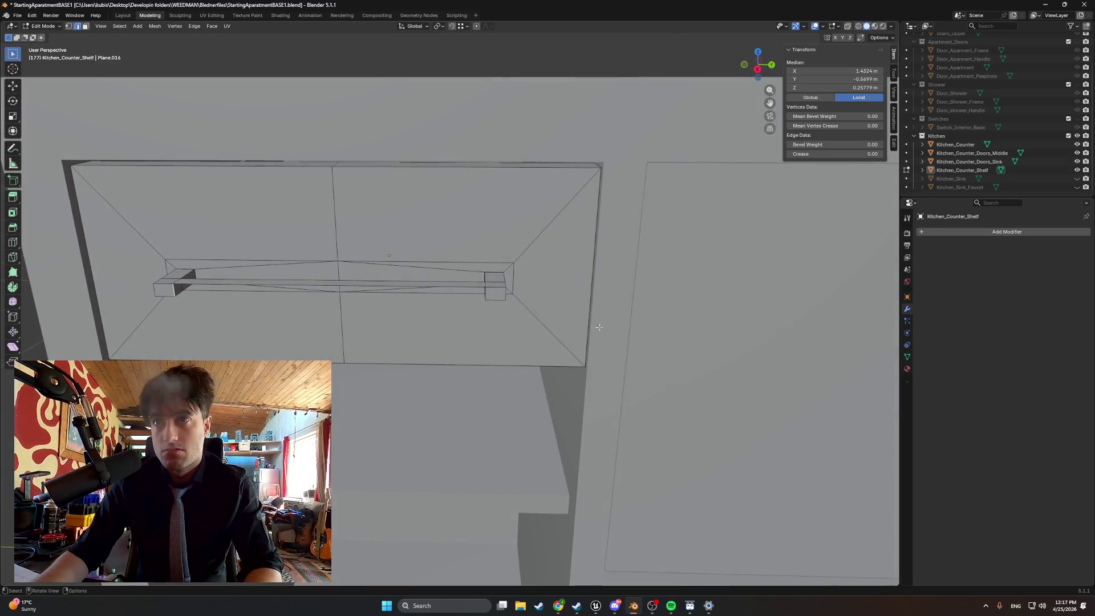
shift+click(467, 294)
mouse_move(466, 319)
mouse_down()
mouse_move(414, 365)
mouse_move(447, 359)
mouse_up()
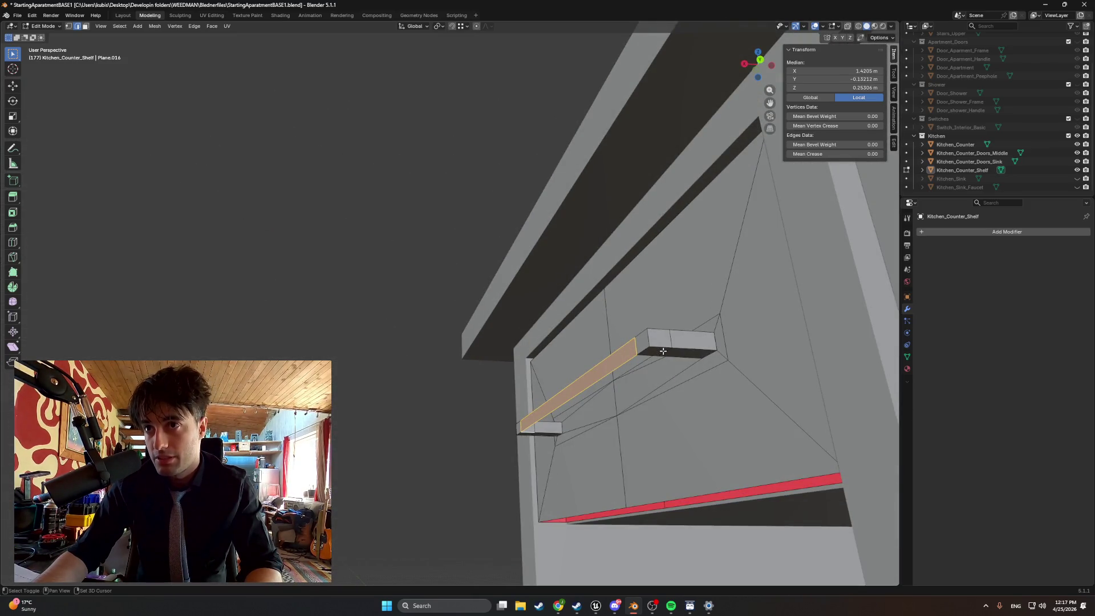
click(617, 374)
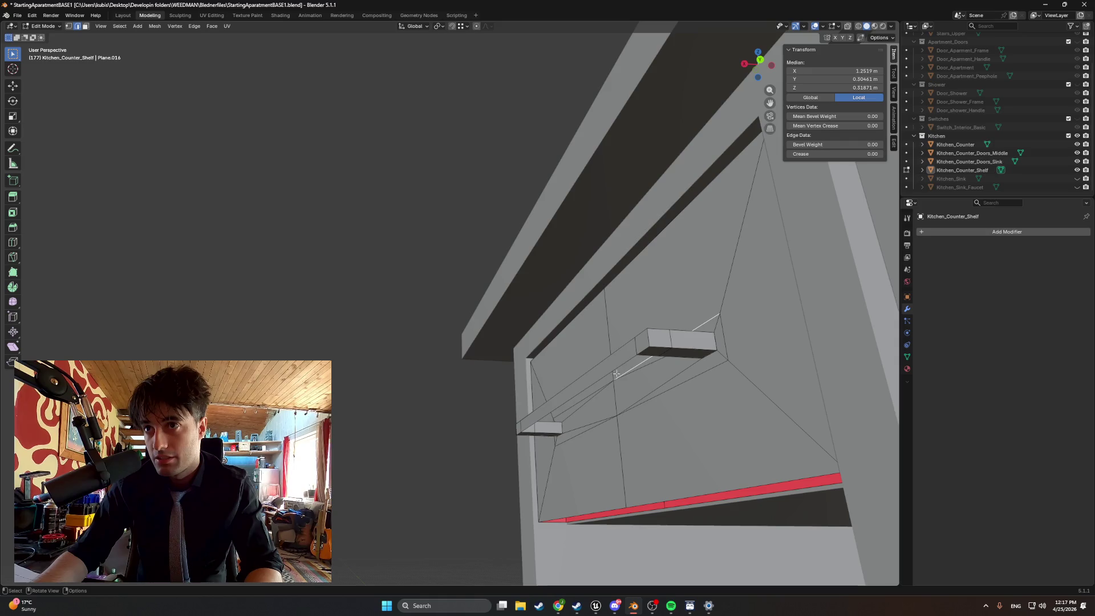
alt+click(530, 432)
mouse_move(529, 433)
mouse_down()
mouse_move(504, 435)
mouse_move(505, 457)
mouse_up()
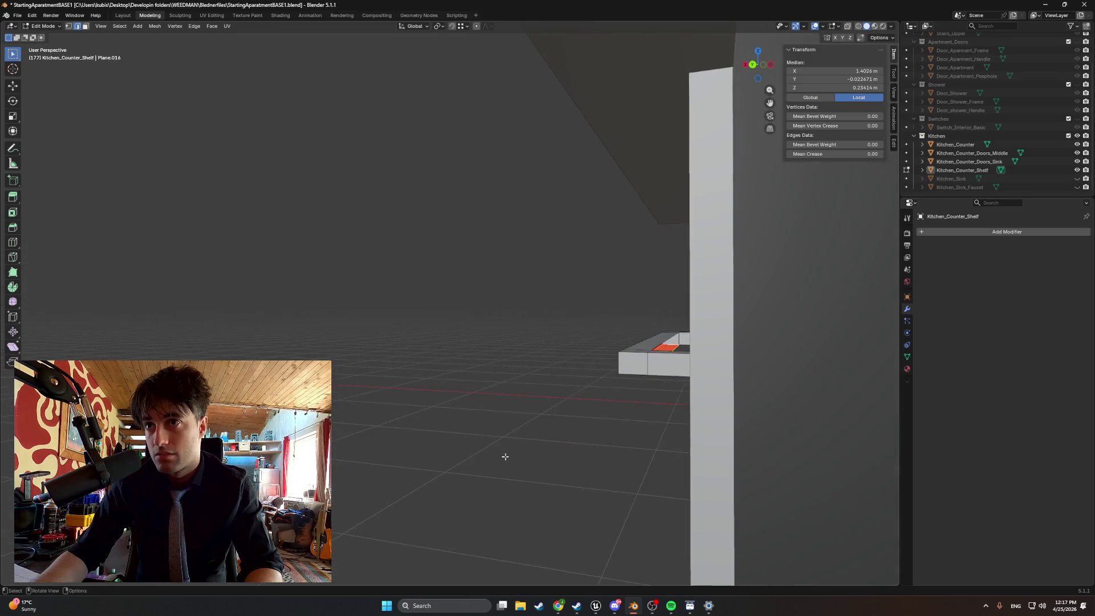
- Apply an option from the face context menu to a handle bar face
alt+click(671, 342)
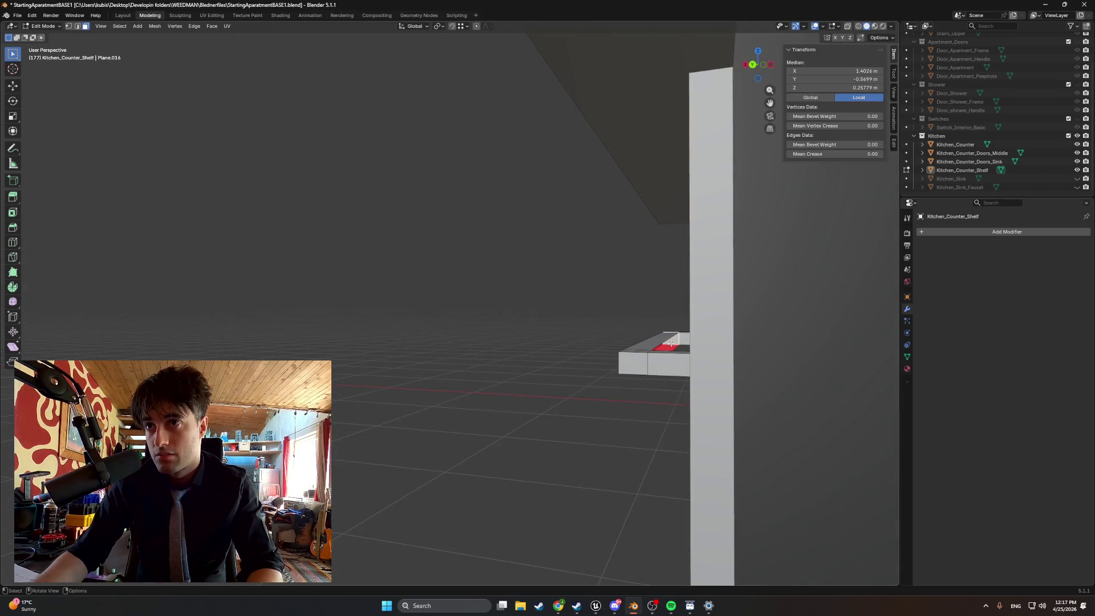
right_click(671, 342)
click(682, 350)
mouse_move(681, 349)
mouse_down()
mouse_move(804, 369)
mouse_move(875, 367)
mouse_move(498, 365)
mouse_up()
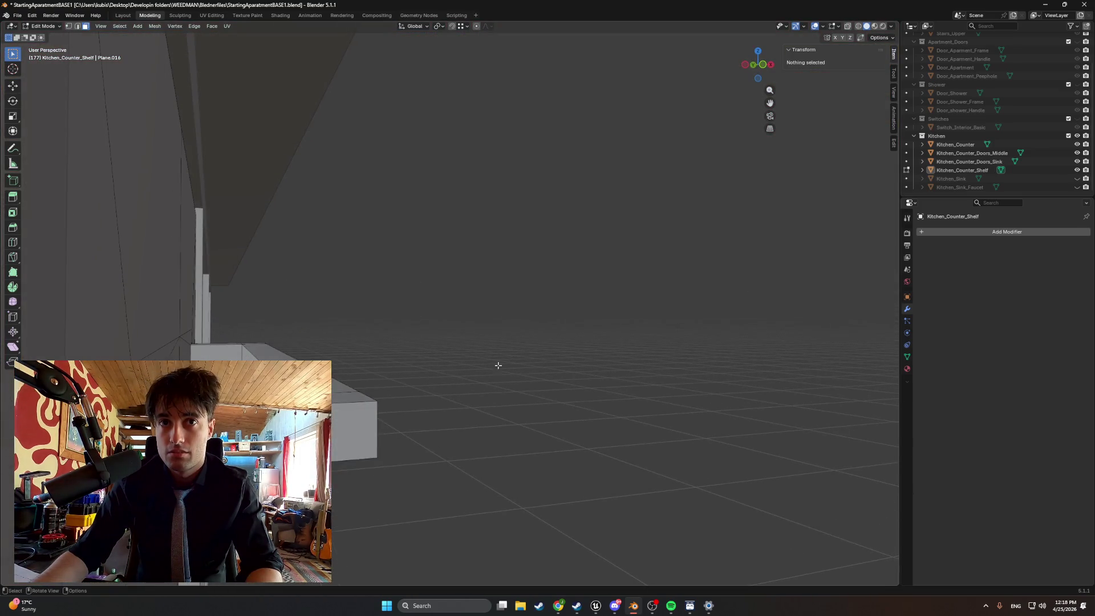
- Delete the selected handle bar faces, leaving a thin rail, and inspect it close up
key(a)
key(x)
click(205, 365)
mouse_move(205, 365)
mouse_down()
mouse_move(105, 356)
mouse_move(612, 404)
mouse_up()
click(679, 389)
mouse_move(679, 390)
mouse_down()
mouse_move(692, 410)
mouse_move(860, 430)
mouse_move(1, 429)
mouse_move(34, 417)
mouse_move(325, 418)
mouse_move(349, 366)
mouse_up()
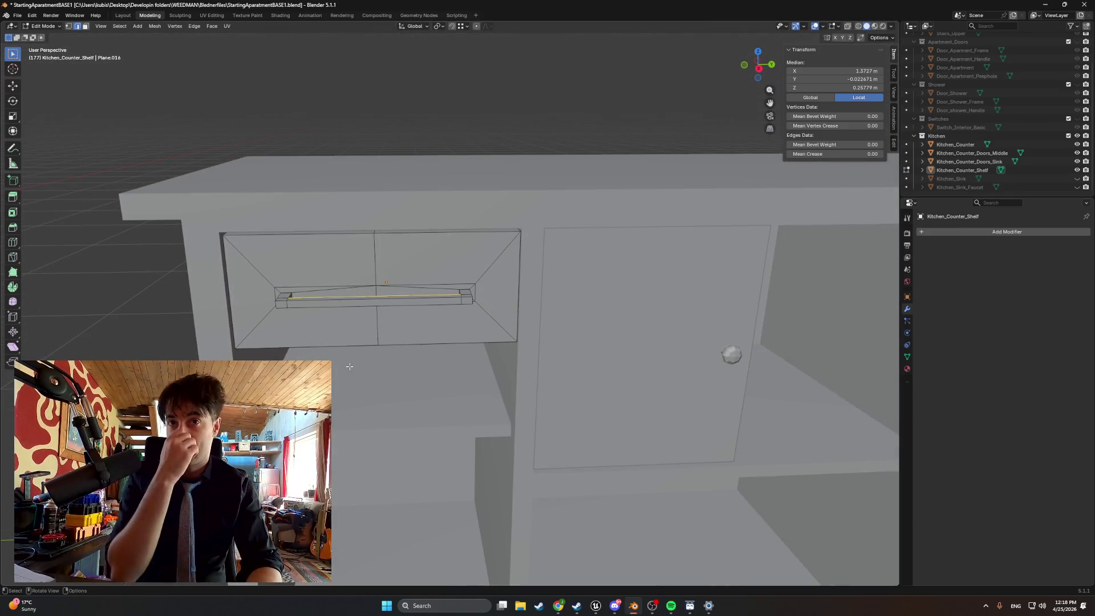
scroll(337, 336, up, 2)
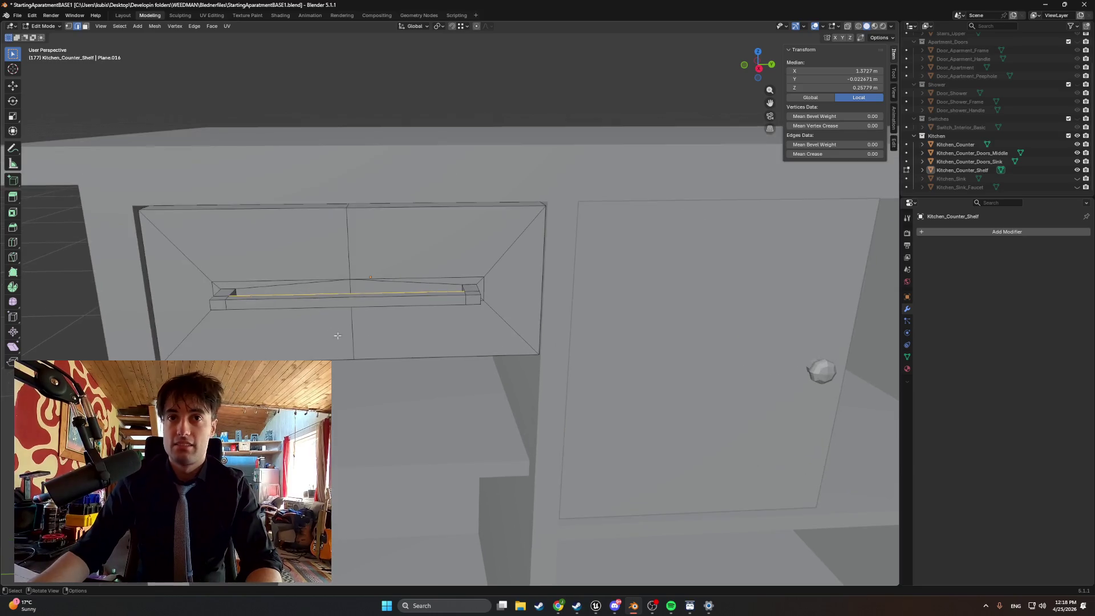
scroll(337, 335, down, 2)
drag(337, 335, 453, 336)
scroll(453, 336, up, 2)
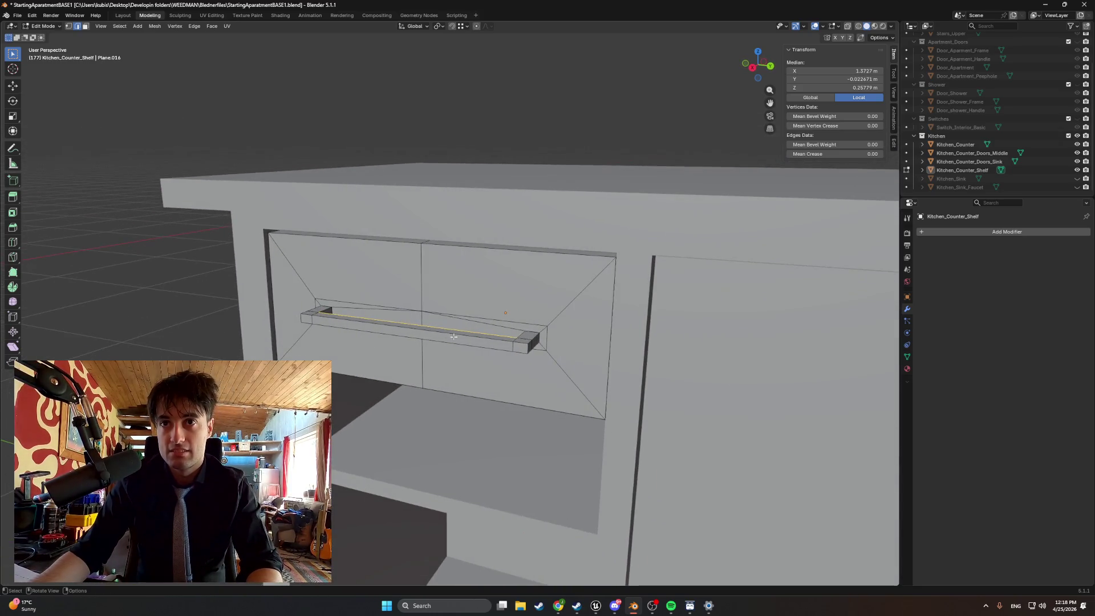
scroll(454, 336, up, 1)
scroll(391, 335, down, 6)
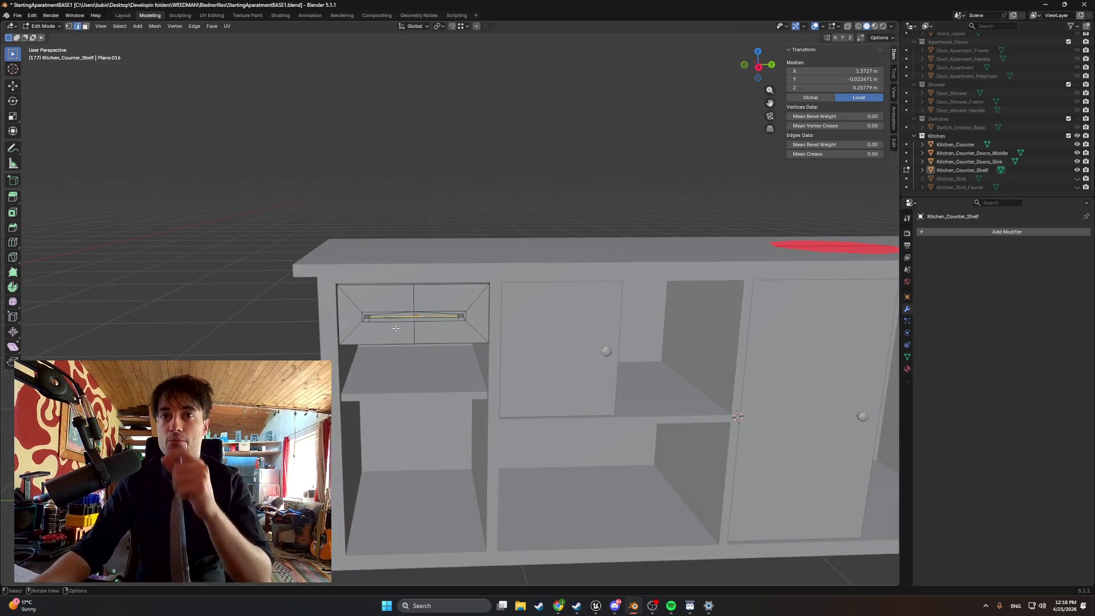
mouse_move(395, 328)
mouse_down()
mouse_move(330, 308)
mouse_move(379, 276)
mouse_move(443, 286)
mouse_move(455, 298)
mouse_move(414, 329)
mouse_up()
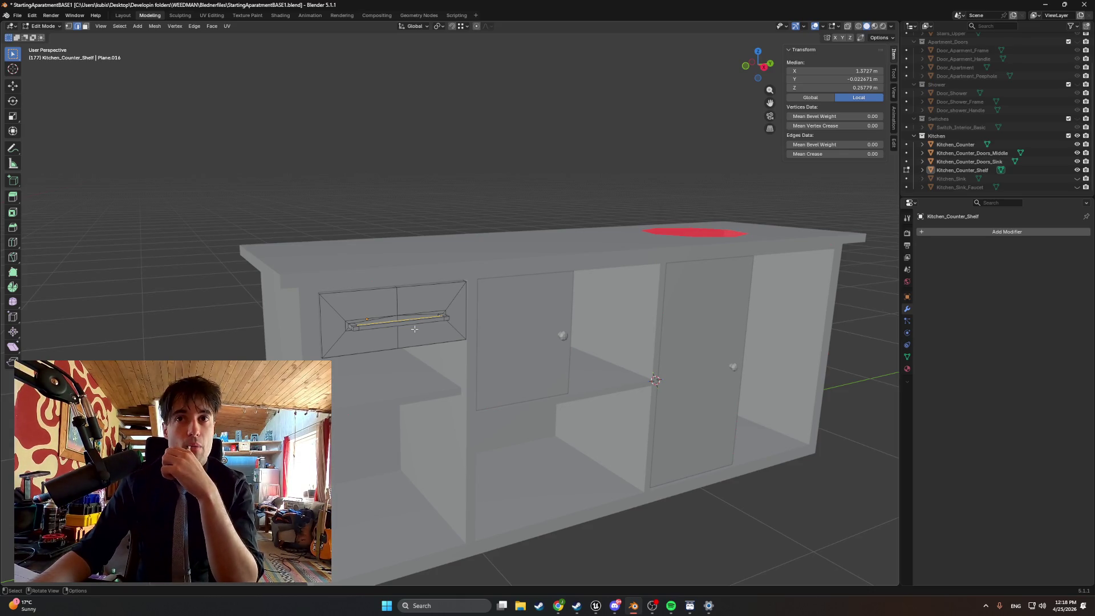
scroll(414, 329, up, 3)
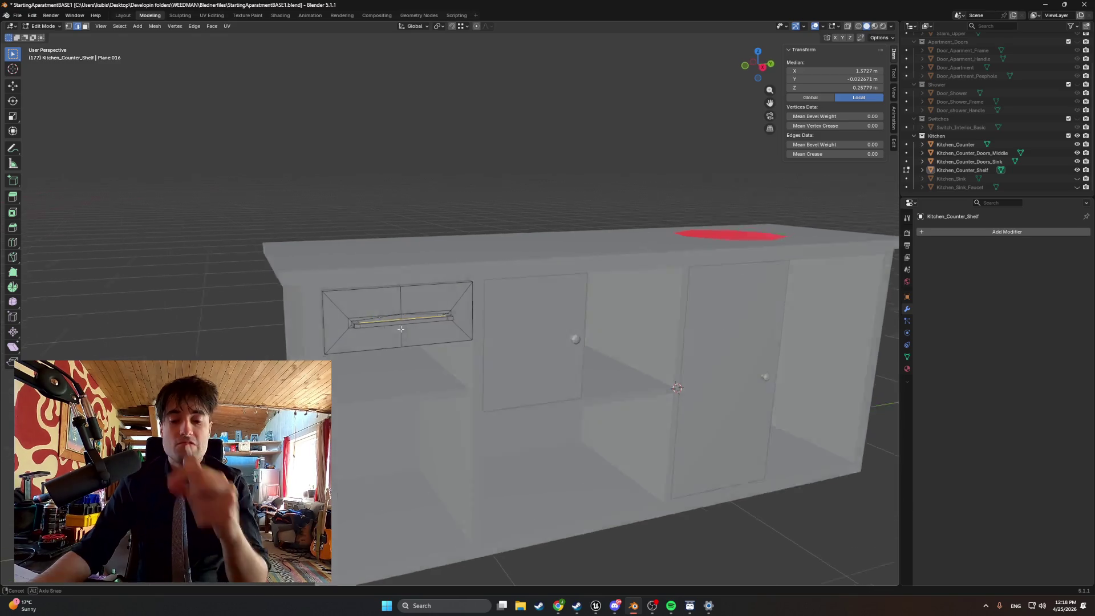
key(3)
click(389, 331)
key(2)
click(388, 331)
key(3)
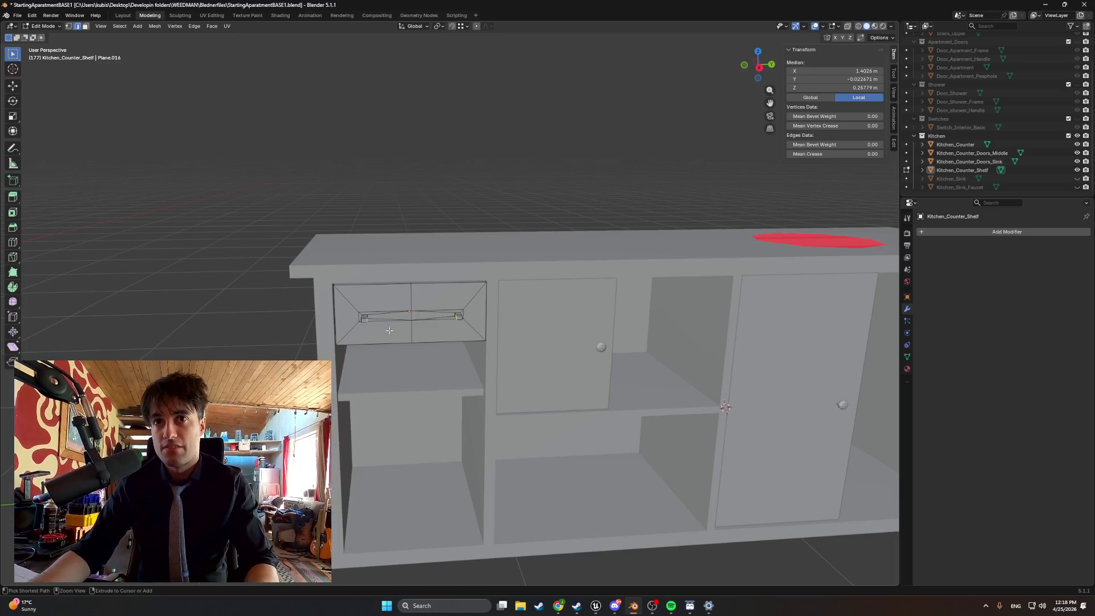
click(389, 331)
scroll(389, 331, up, 5)
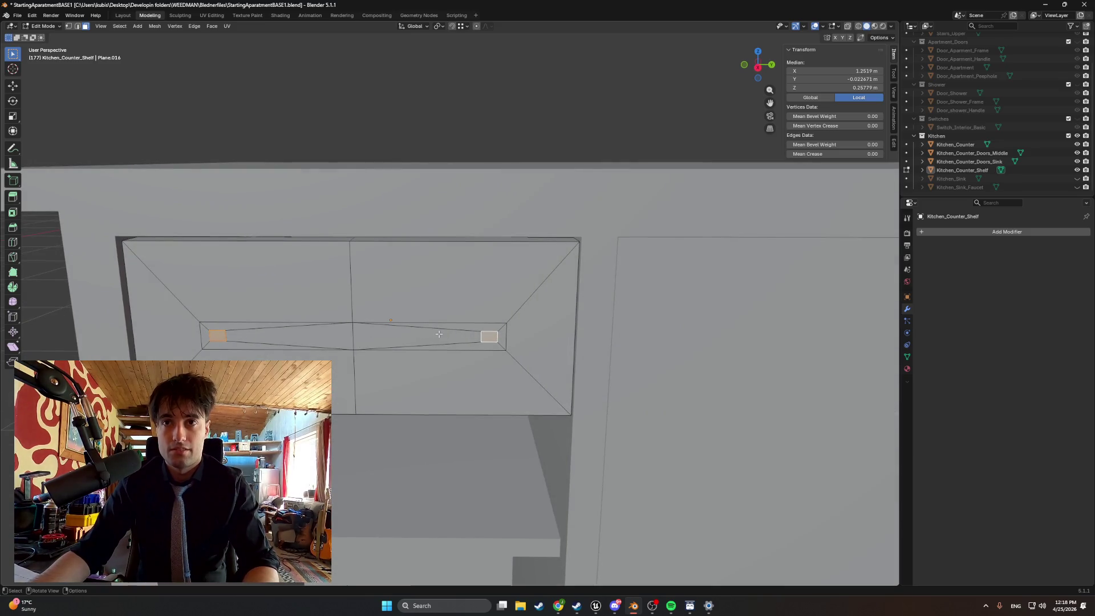
- Try sliding the left handle face along Y, then cancel the repositioning
key(ctrl+z)
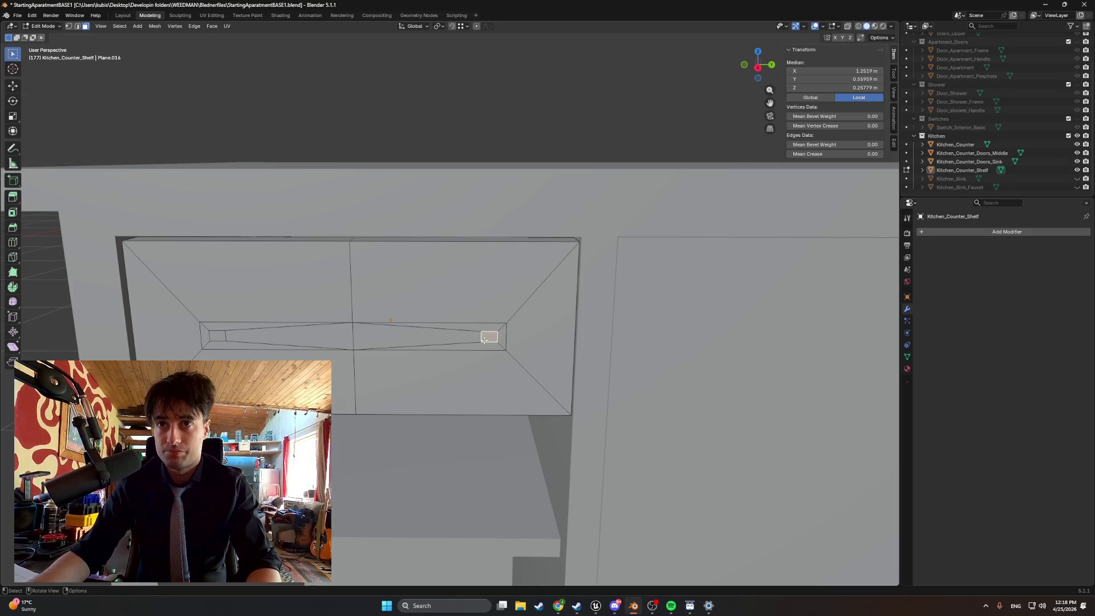
key(g)
key(y)
click(456, 340)
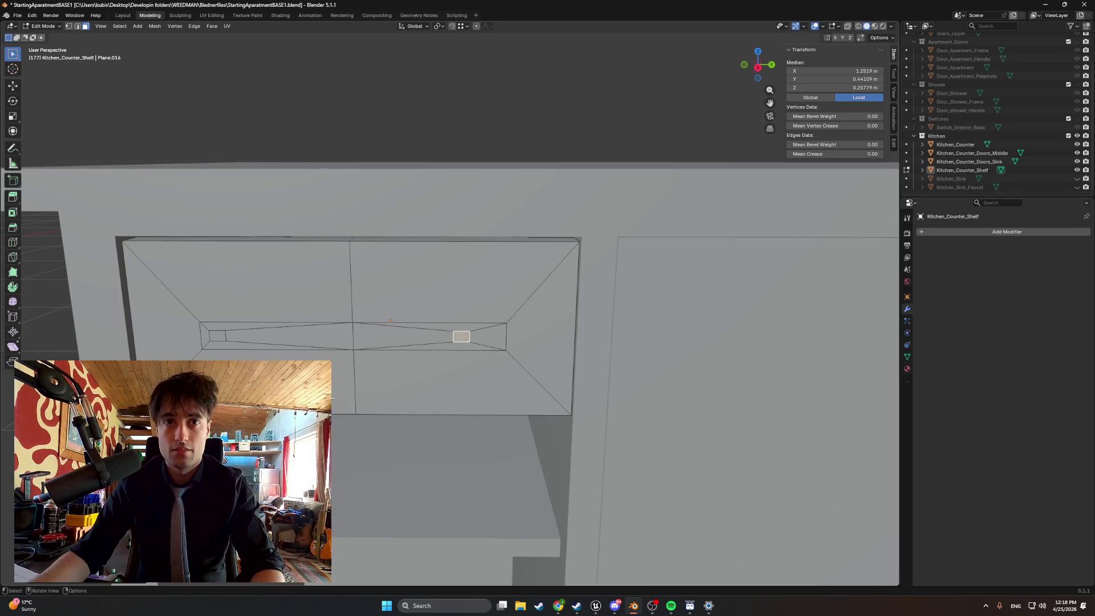
key(s)
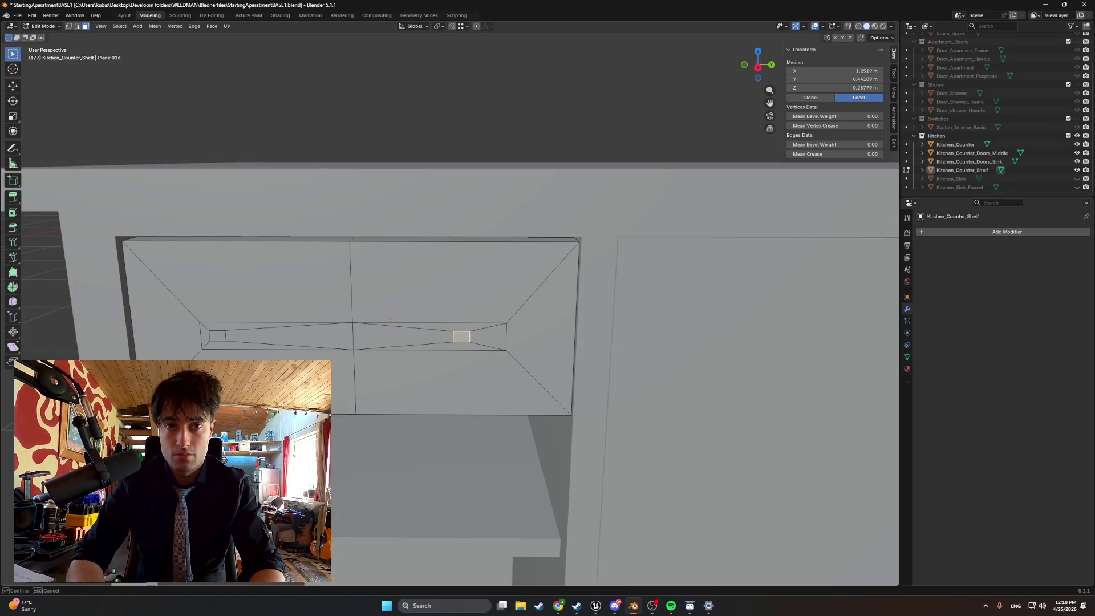
key(Return)
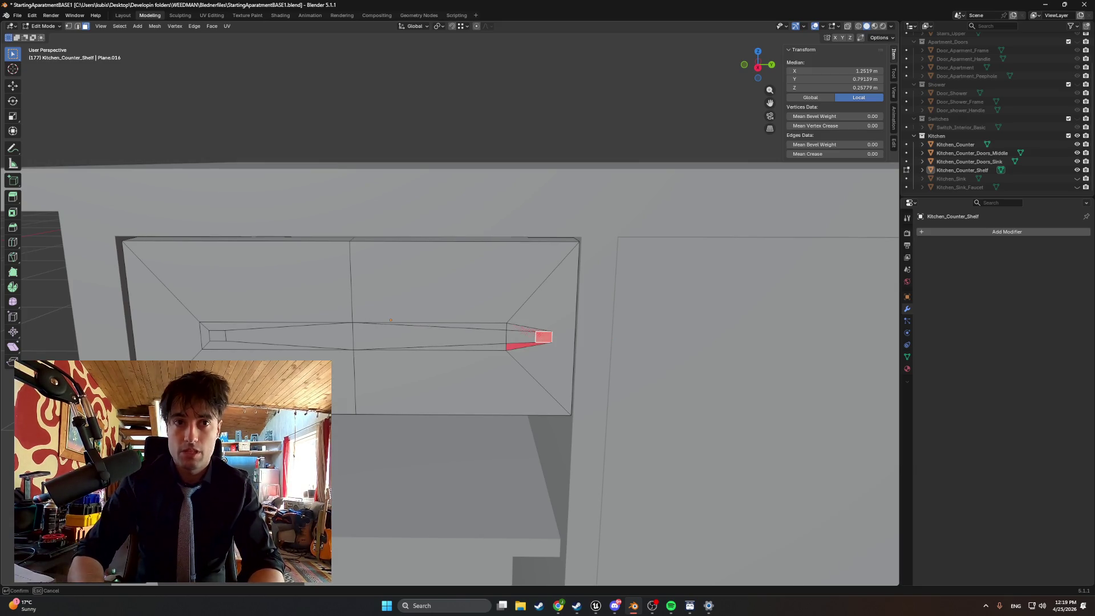
key(Escape)
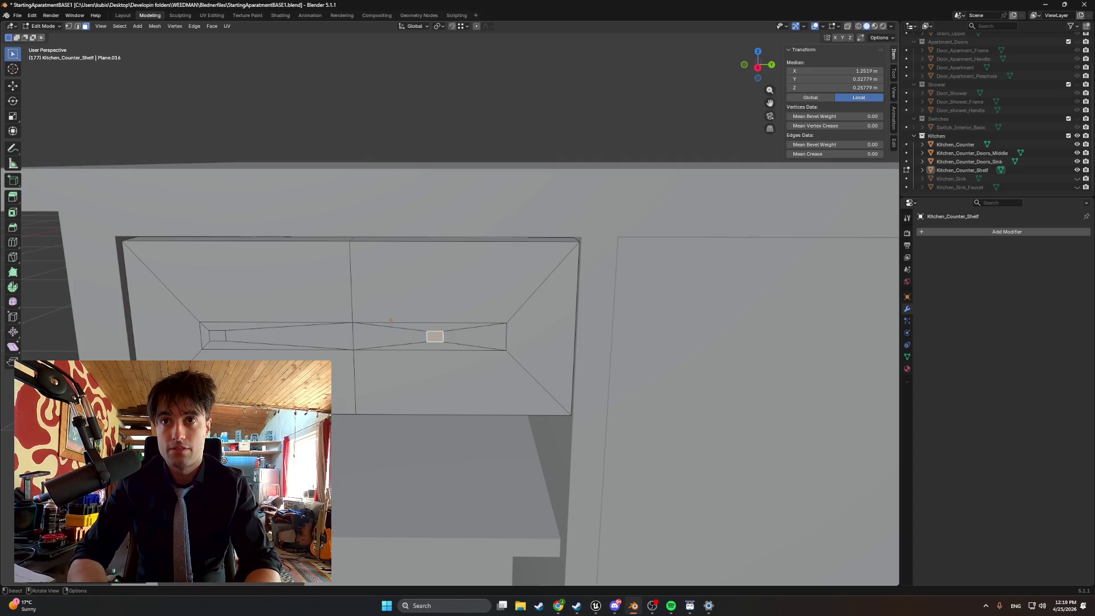
- Move the left handle face along Y, then extrude both handle faces outward as mounting blocks
click(219, 336)
key(g)
key(y)
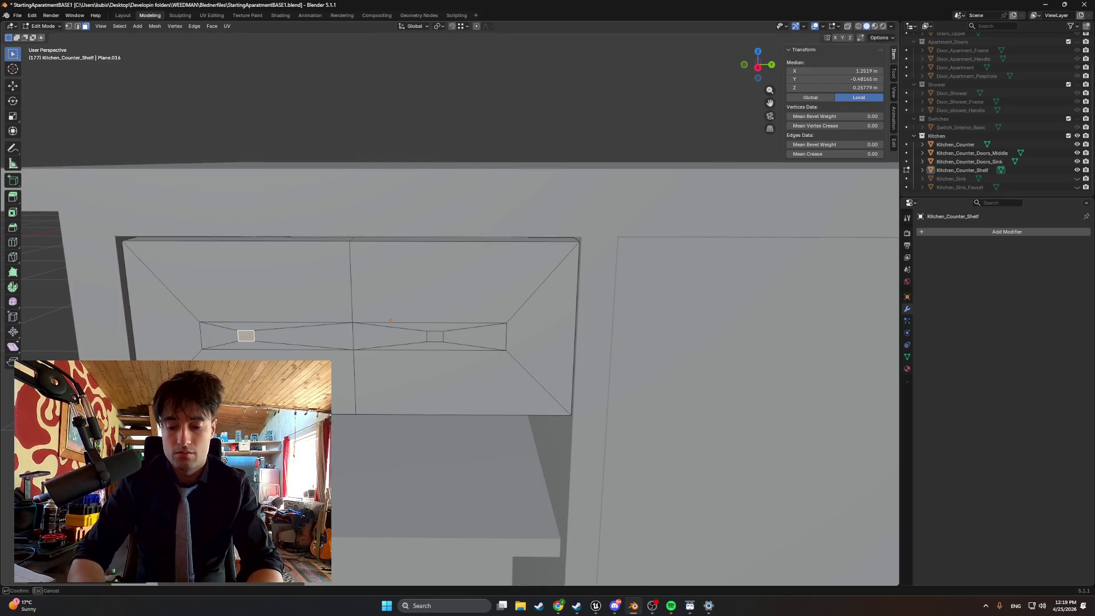
click(431, 339)
shift+click(431, 339)
key(e)
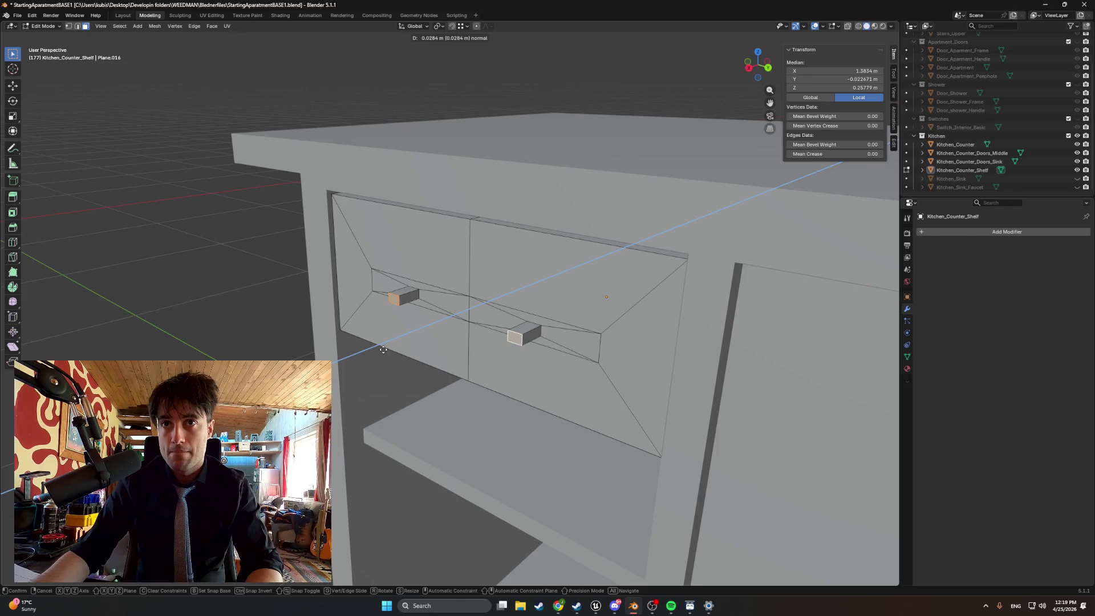
click(383, 350)
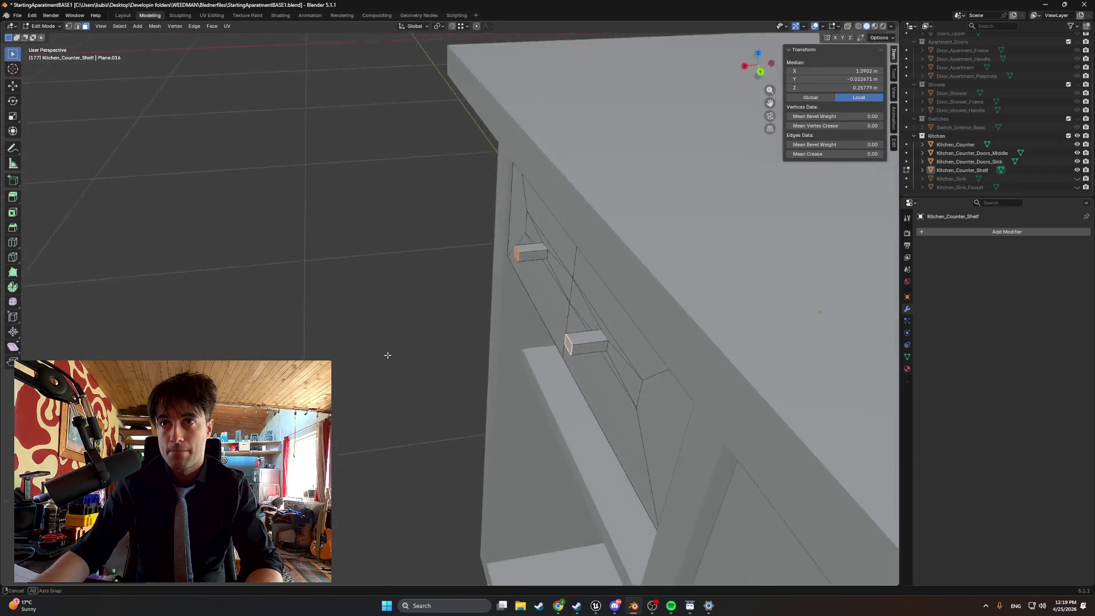
- Extrude the handle end face along its normal to form the bar
key(e)
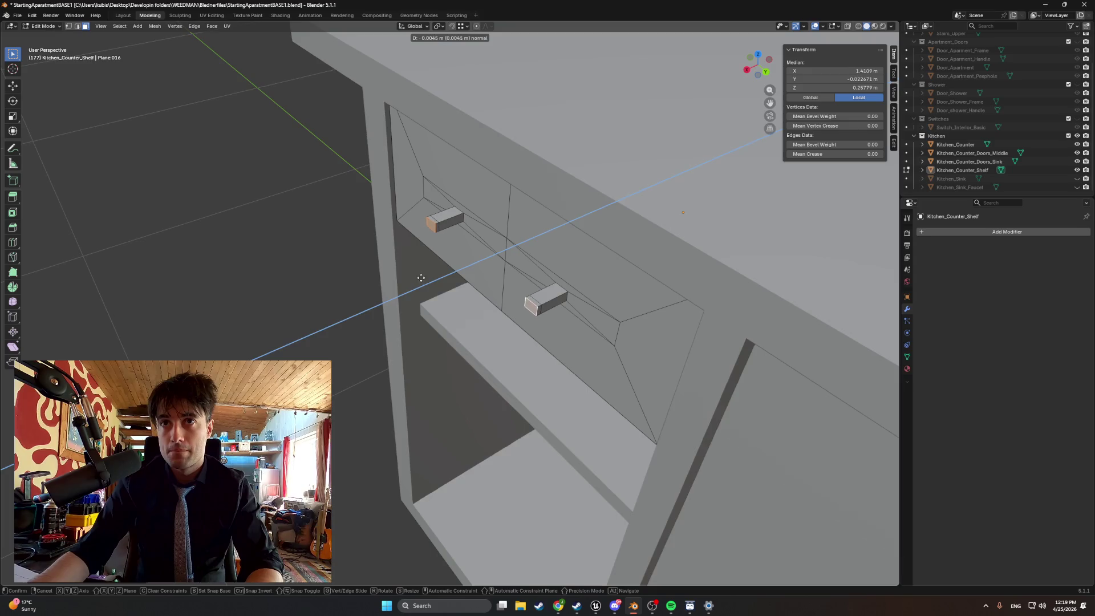
click(411, 280)
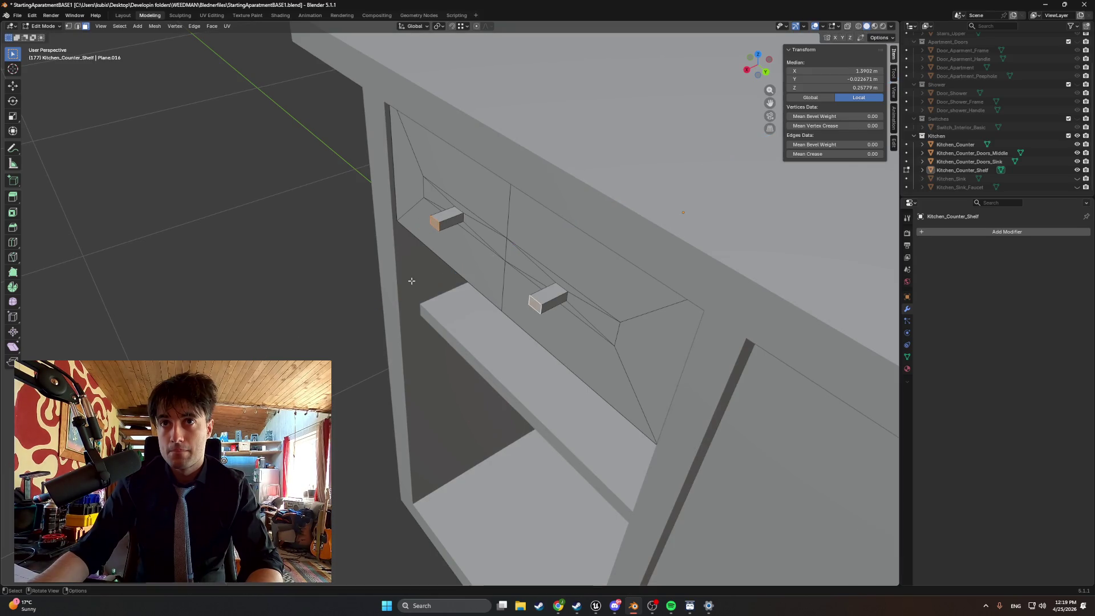
key(ctrl+z)
key(e)
key(x)
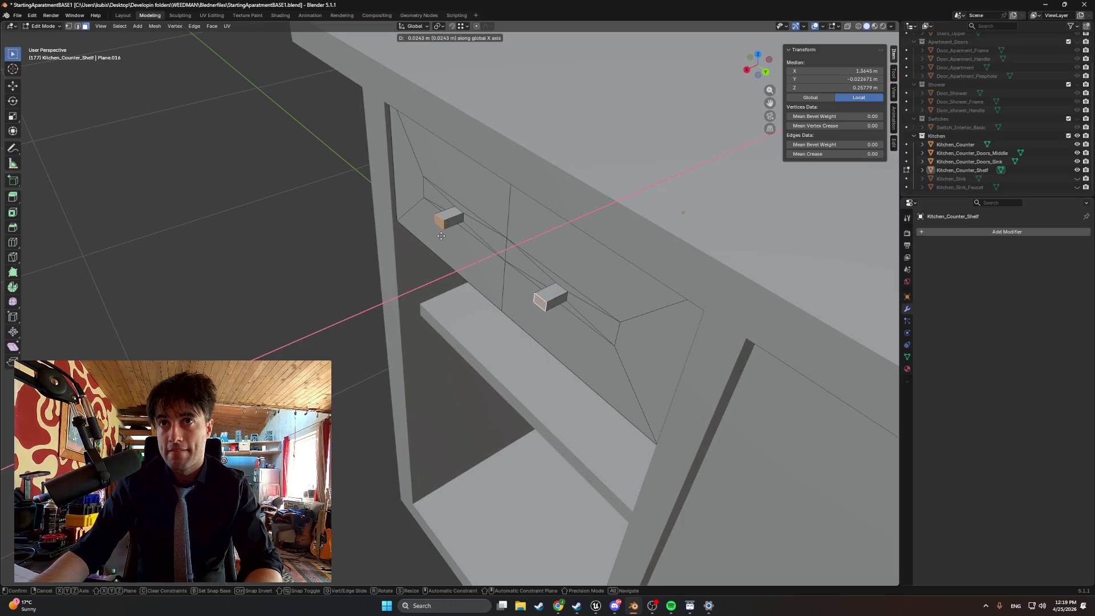
key(x)
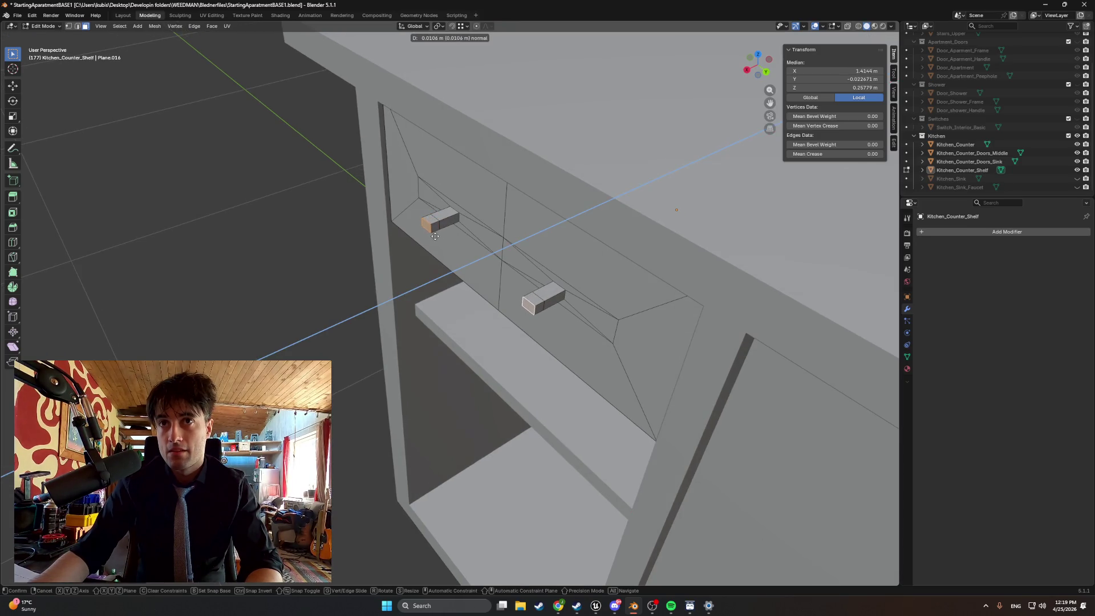
click(433, 237)
- Switch from edge to face select mode and select the handle's end face
key(2)
drag(500, 258, 562, 253)
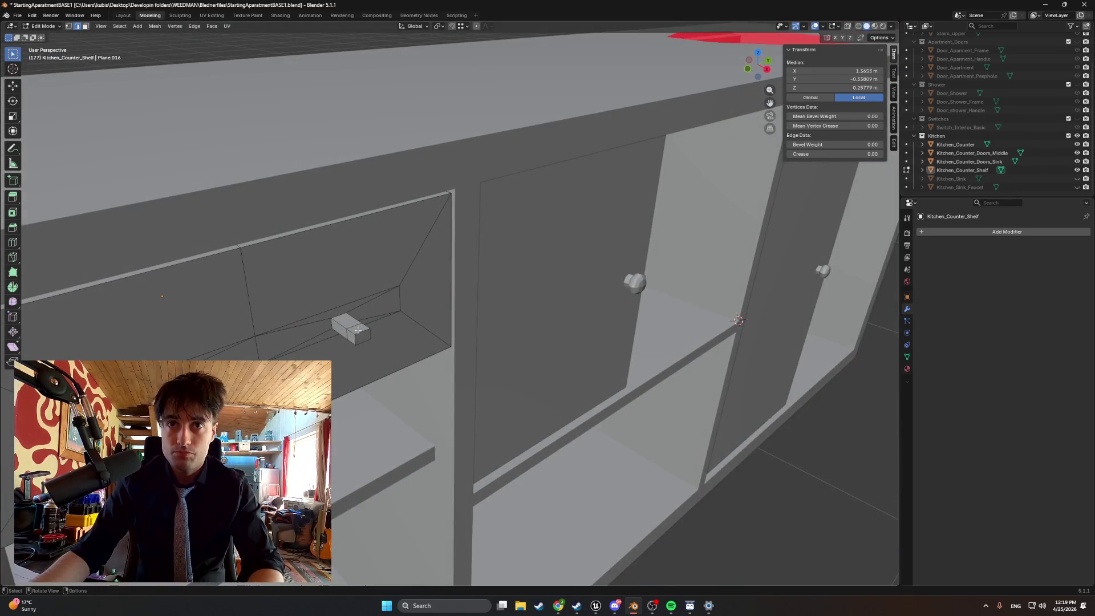
scroll(357, 330, down, 2)
mouse_move(357, 330)
mouse_down()
mouse_move(389, 287)
mouse_move(436, 277)
mouse_move(800, 338)
mouse_move(584, 271)
mouse_up()
shift+click(433, 270)
scroll(436, 277, up, 3)
key(3)
click(419, 234)
key(alt+a)
click(252, 298)
- Zoom onto the handle and select its long front face, adjusting the face selection
key(KP_Decimal)
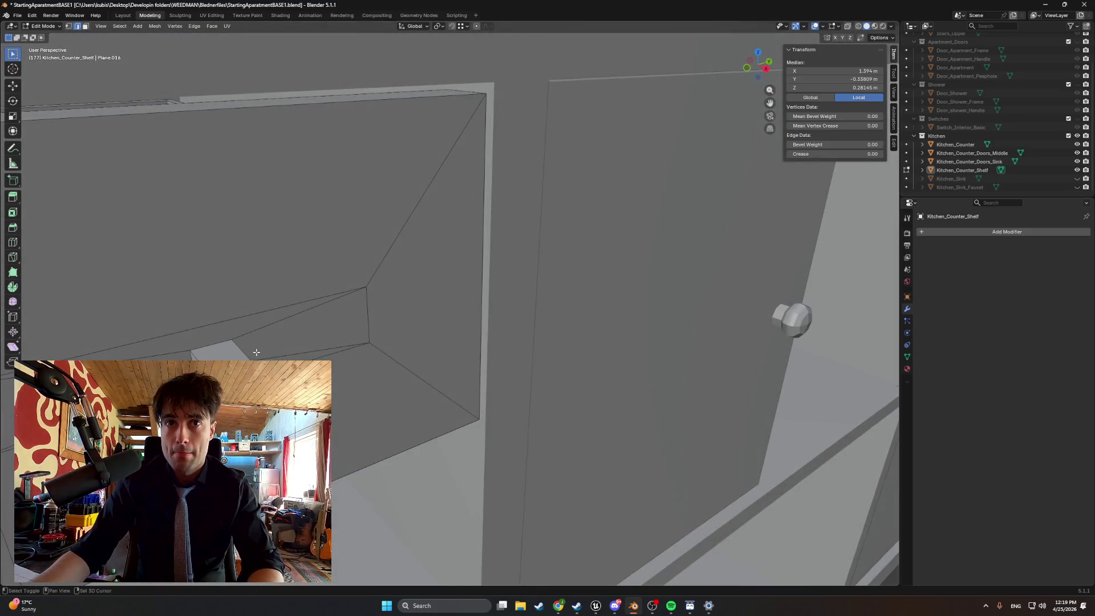
drag(251, 297, 51, 296)
drag(285, 342, 359, 340)
click(417, 322)
shift+click(415, 318)
mouse_move(414, 319)
mouse_down()
mouse_move(489, 321)
mouse_move(385, 425)
mouse_move(398, 428)
mouse_move(376, 435)
mouse_move(337, 406)
mouse_move(427, 439)
mouse_move(433, 413)
mouse_move(559, 384)
mouse_move(576, 398)
mouse_move(496, 388)
mouse_up()
shift+click(363, 420)
shift+click(376, 435)
shift+click(336, 406)
shift+click(395, 433)
scroll(496, 388, up, 4)
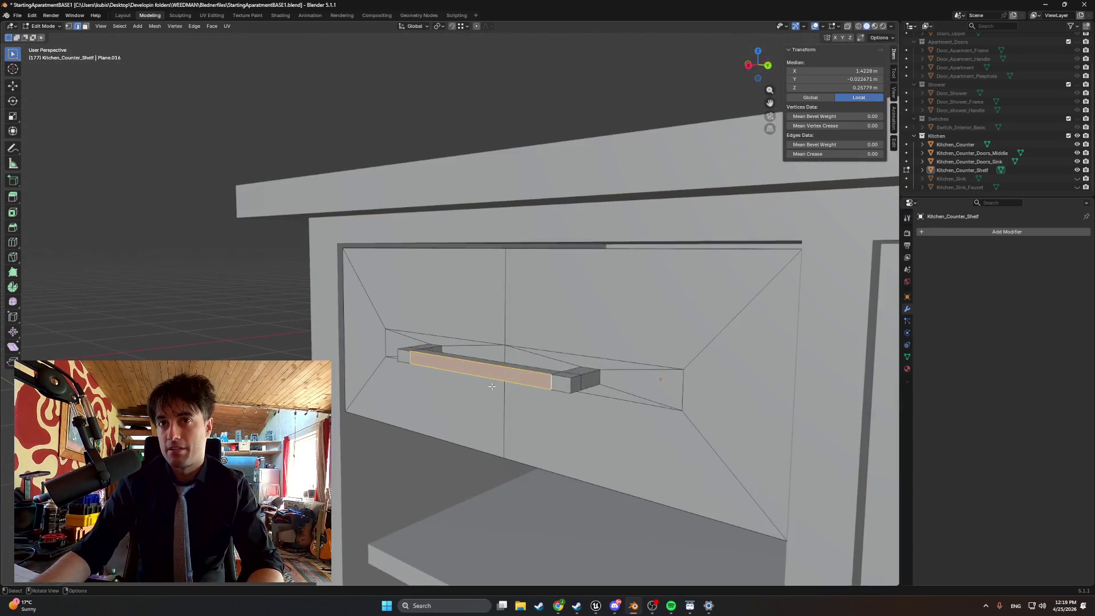
- Extrude the handle's end face and move it along Y
key(e)
click(585, 393)
drag(585, 392, 564, 393)
key(g)
key(y)
key(Return)
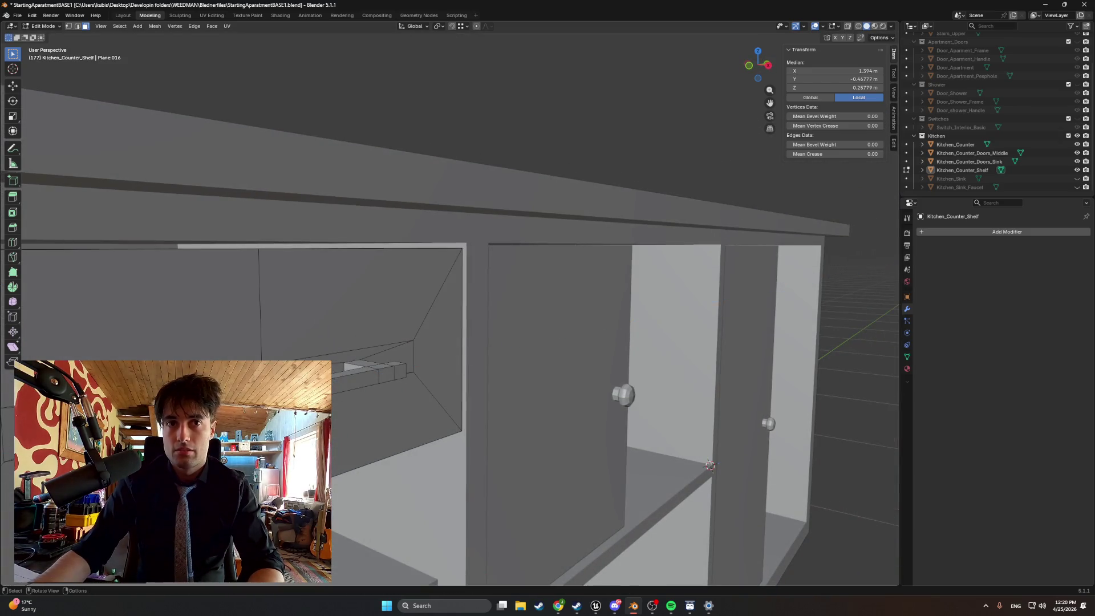
mouse_move(395, 283)
mouse_down()
mouse_move(649, 332)
mouse_move(737, 386)
mouse_move(729, 343)
mouse_move(769, 342)
mouse_move(742, 336)
mouse_move(743, 351)
mouse_up()
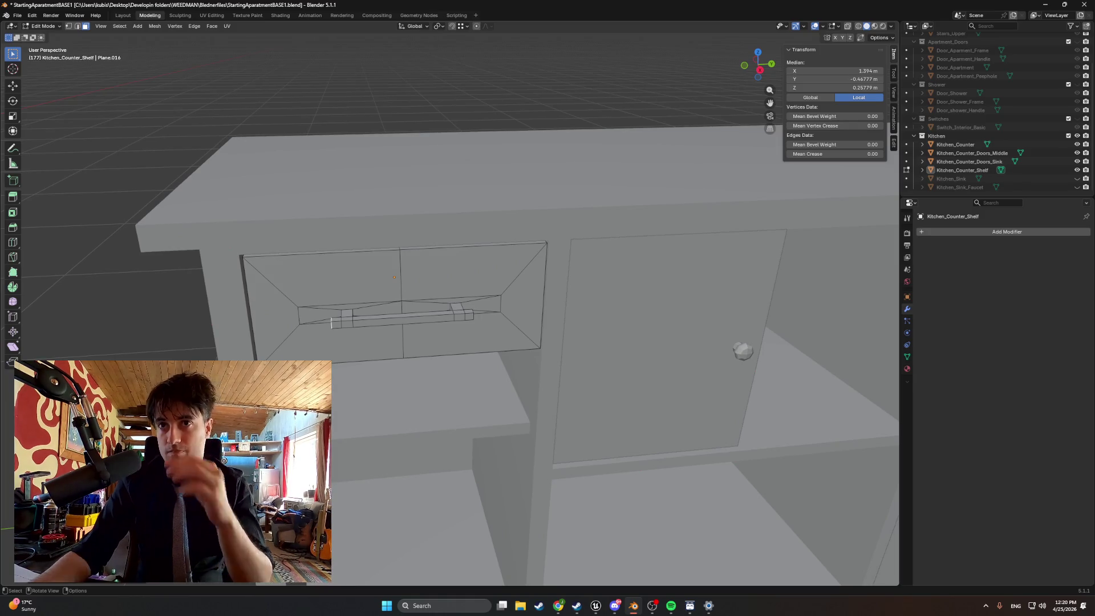
- Select the handle's right end face and grow the selection to the whole connected handle
click(468, 315)
drag(467, 315, 519, 313)
key(ctrl+l)
mouse_move(382, 370)
mouse_down()
mouse_move(355, 347)
mouse_move(367, 305)
mouse_move(420, 376)
mouse_move(434, 373)
mouse_up()
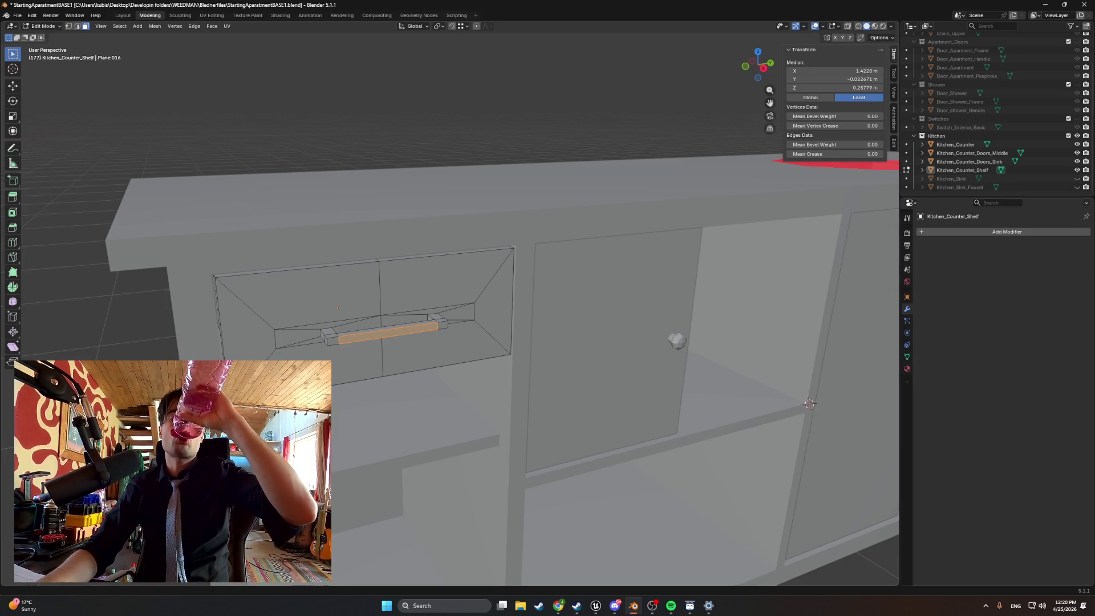
key(alt+Tab)
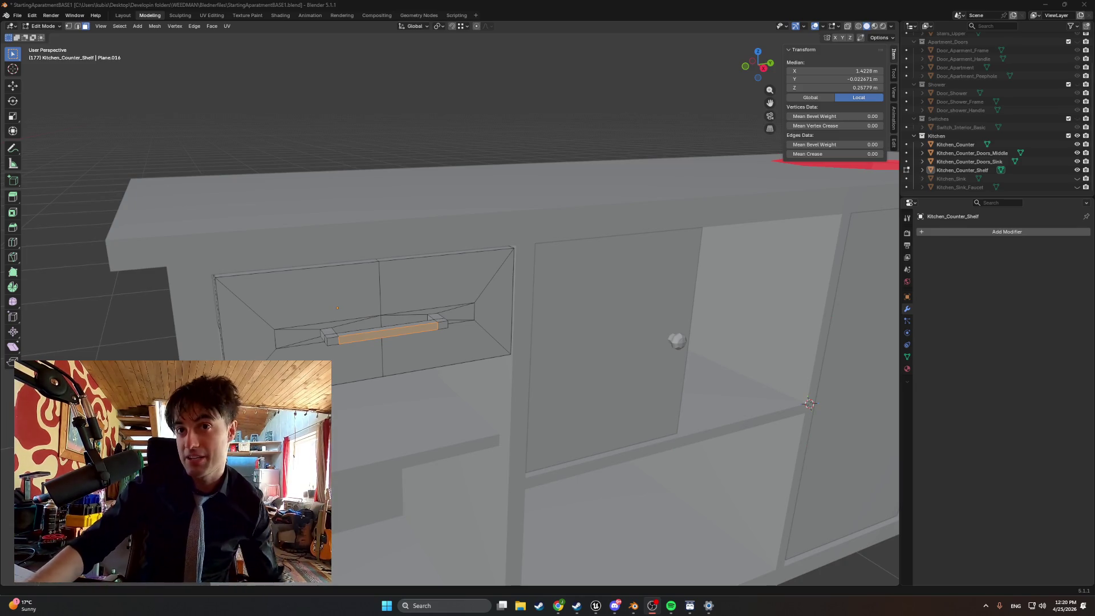
scroll(549, 424, down, 5)
scroll(549, 425, up, 3)
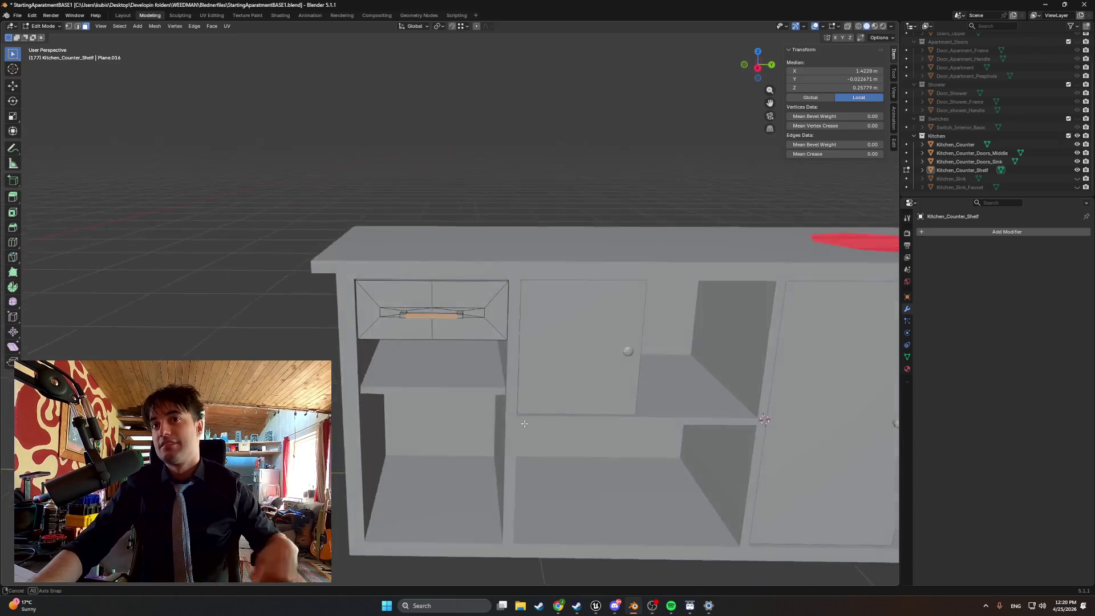
- Unhide Kitchen_Sink and Kitchen_Sink_Faucet in the Outliner
scroll(549, 425, down, 2)
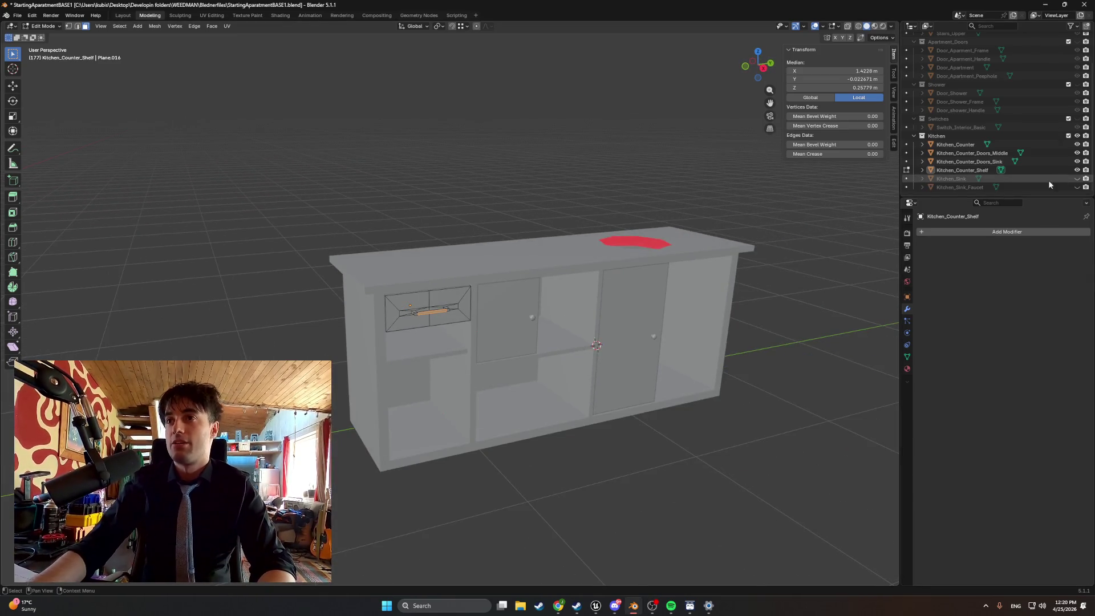
drag(1077, 179, 1077, 187)
mouse_move(628, 297)
mouse_down()
mouse_move(681, 290)
mouse_move(381, 293)
mouse_up()
scroll(381, 293, up, 3)
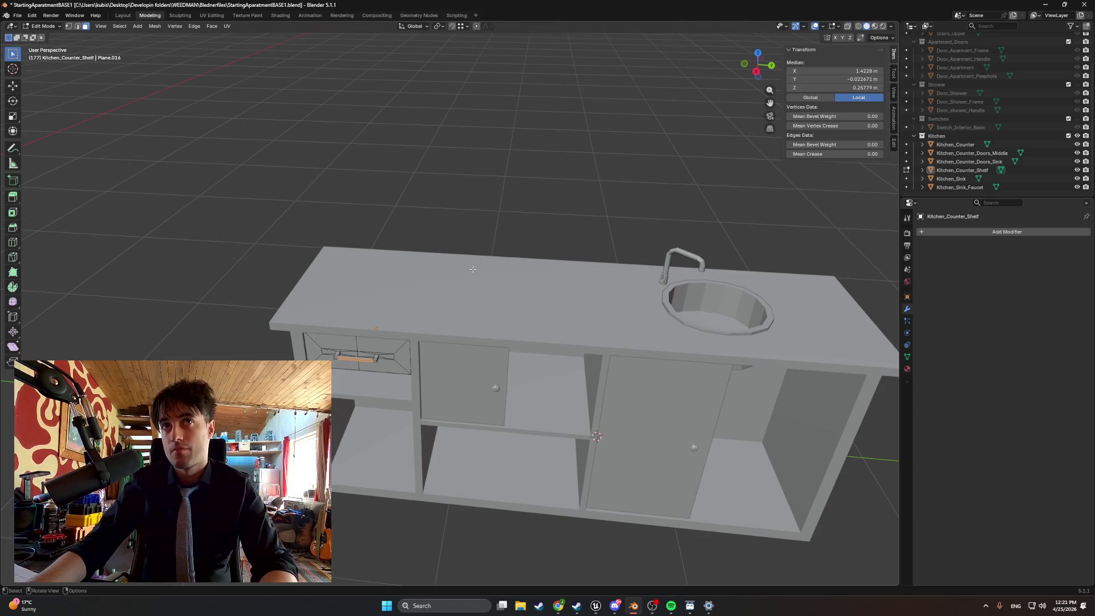
scroll(352, 303, up, 2)
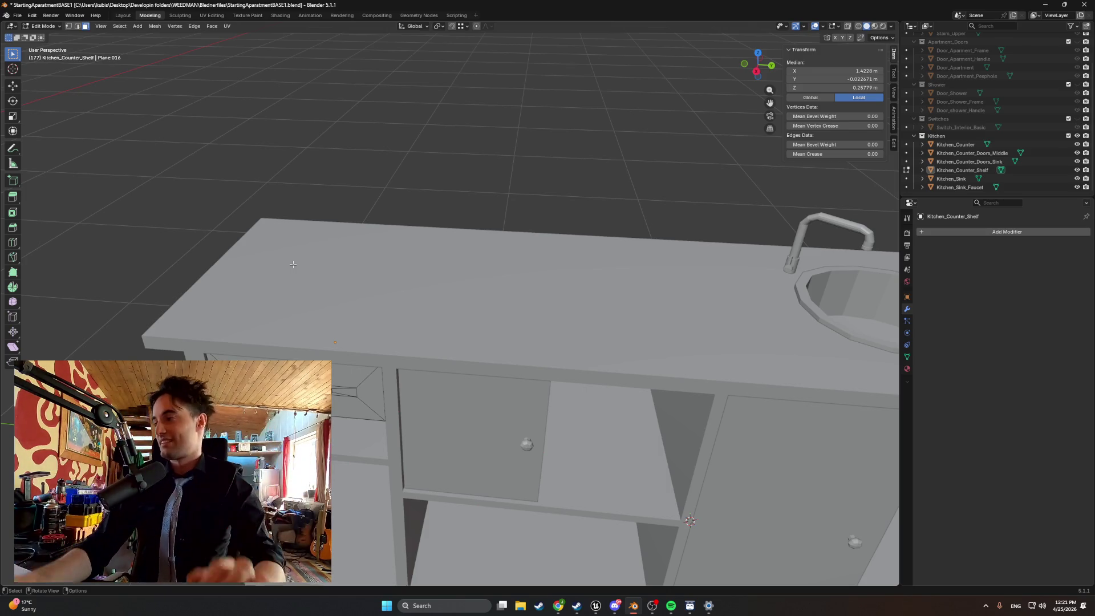
mouse_move(292, 264)
mouse_down()
mouse_move(537, 292)
mouse_move(505, 376)
mouse_move(440, 344)
mouse_move(464, 310)
mouse_up()
scroll(511, 347, down, 4)
scroll(441, 344, up, 3)
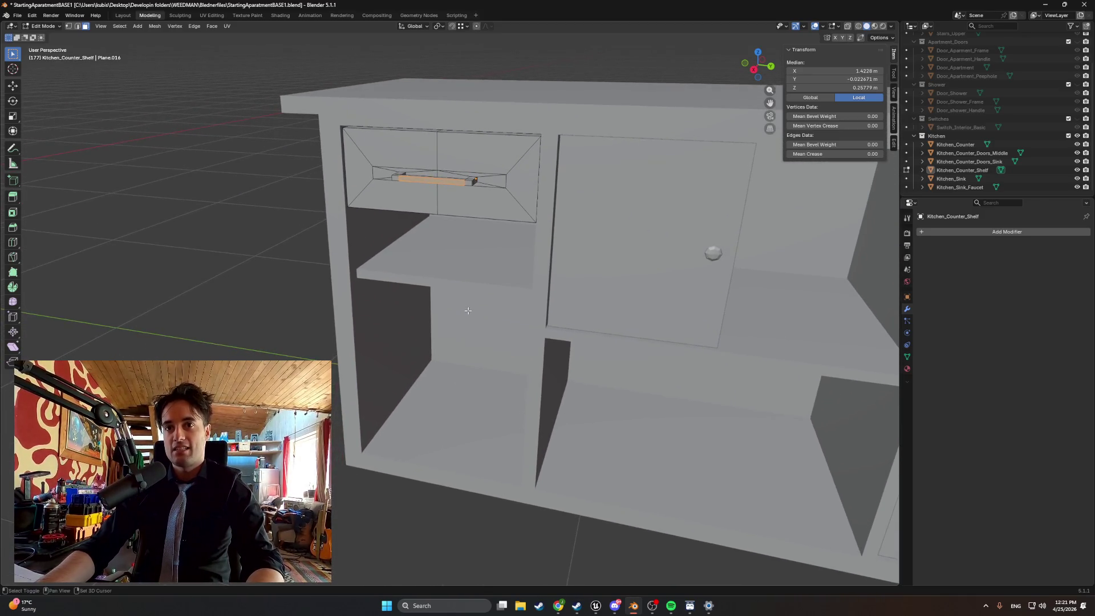
- Deselect the handle faces and return to Object Mode
click(620, 248)
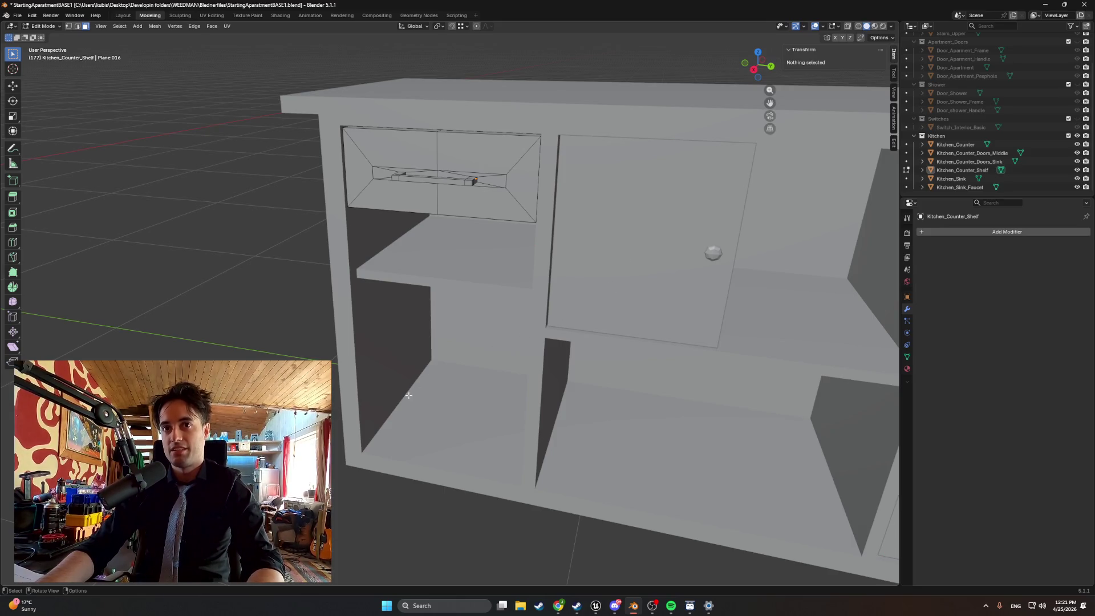
drag(513, 239, 503, 232)
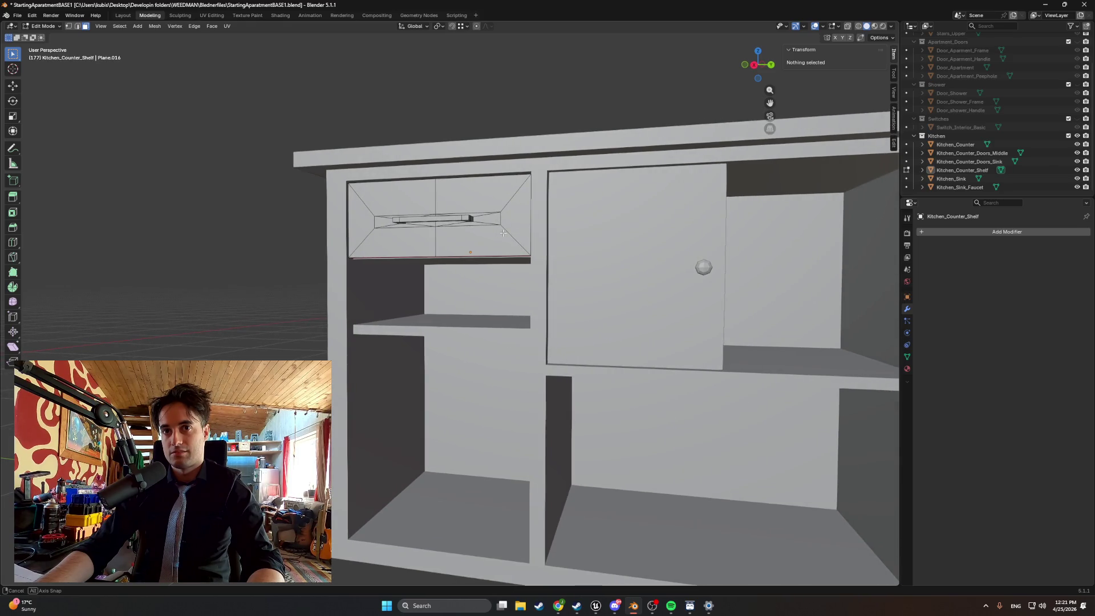
drag(503, 233, 504, 233)
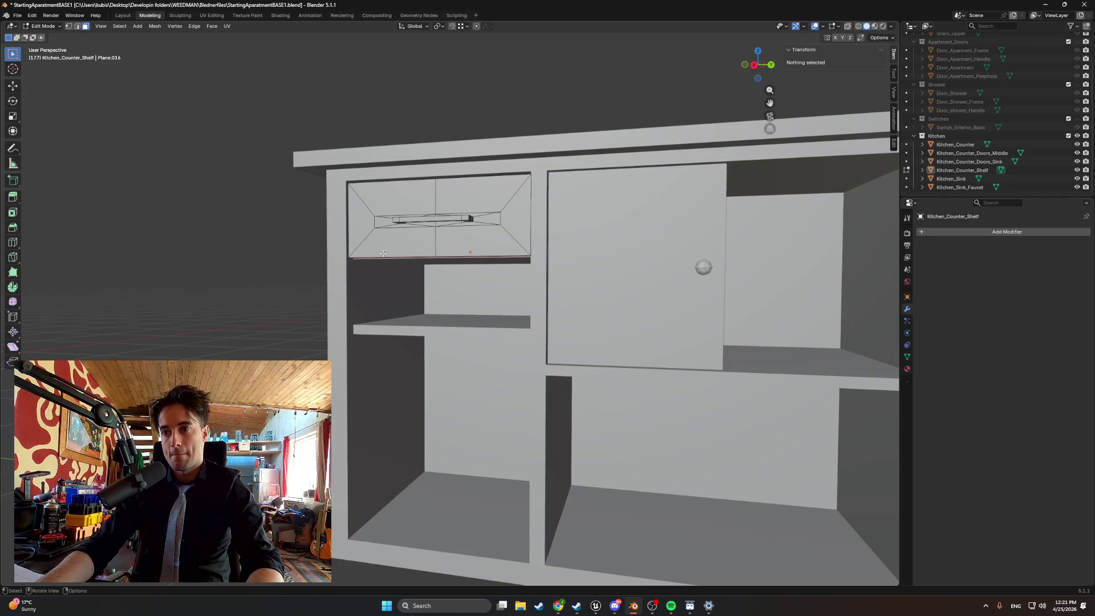
drag(383, 254, 451, 243)
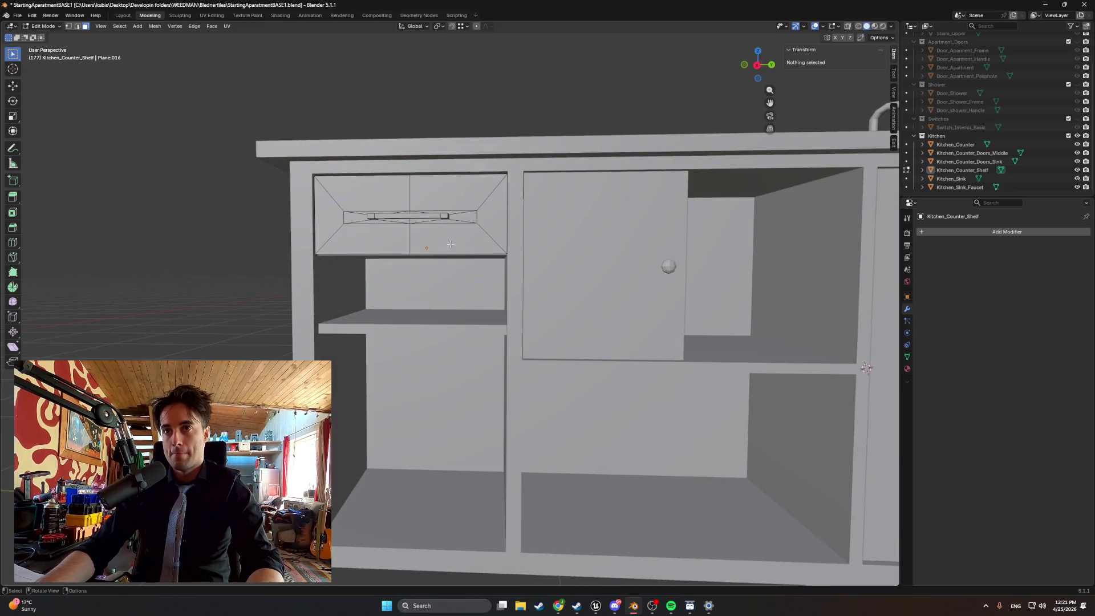
key(Tab)
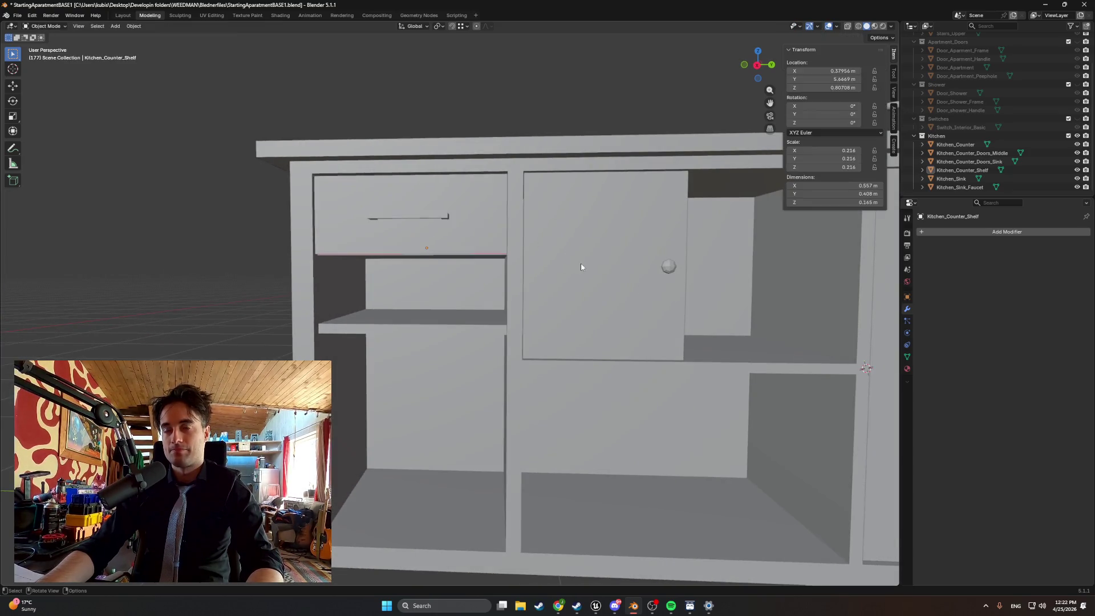
- Copy and paste the middle cabinet door, renaming the copy Kitchen_Counter_Doors_Left
click(580, 262)
key(ctrl+c)
key(ctrl+v)
click(952, 188)
double_click(952, 188)
key(BackSpace)
key(BackSpace)
key(BackSpace)
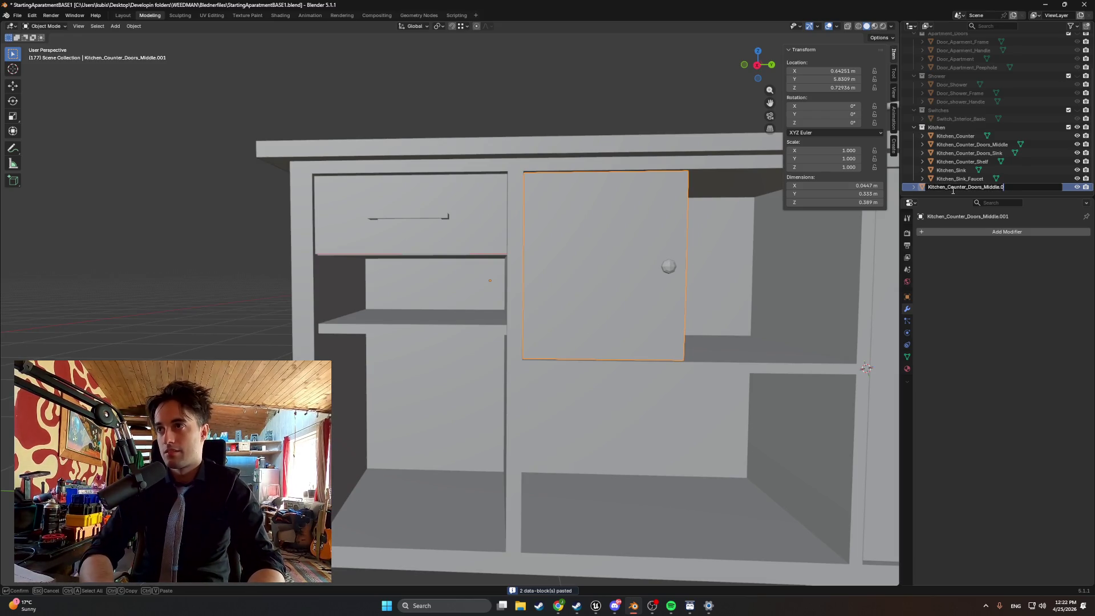
key(BackSpace)
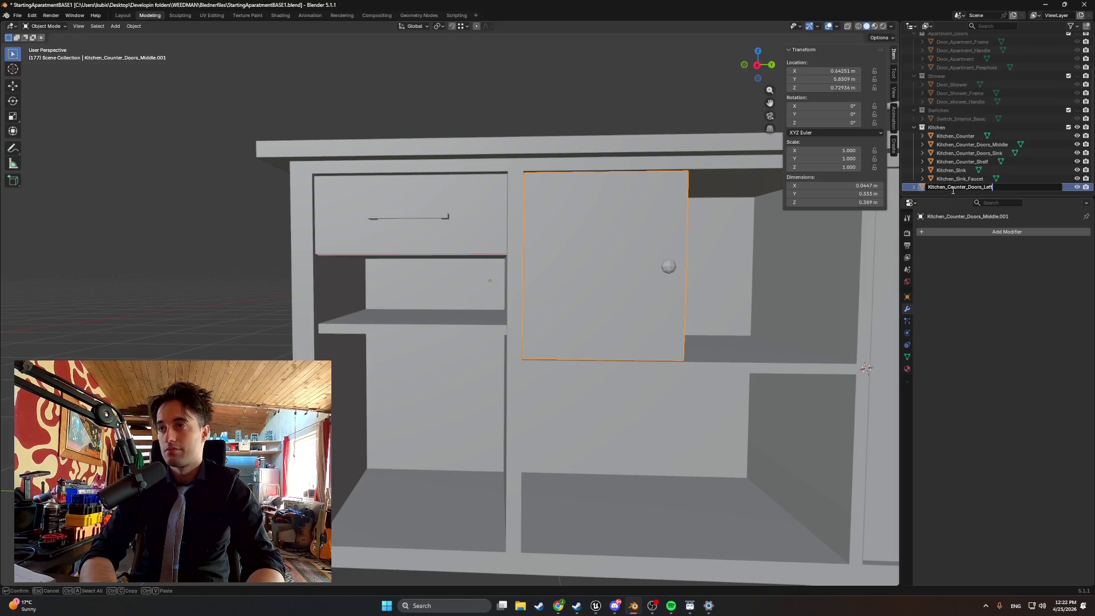
key(Return)
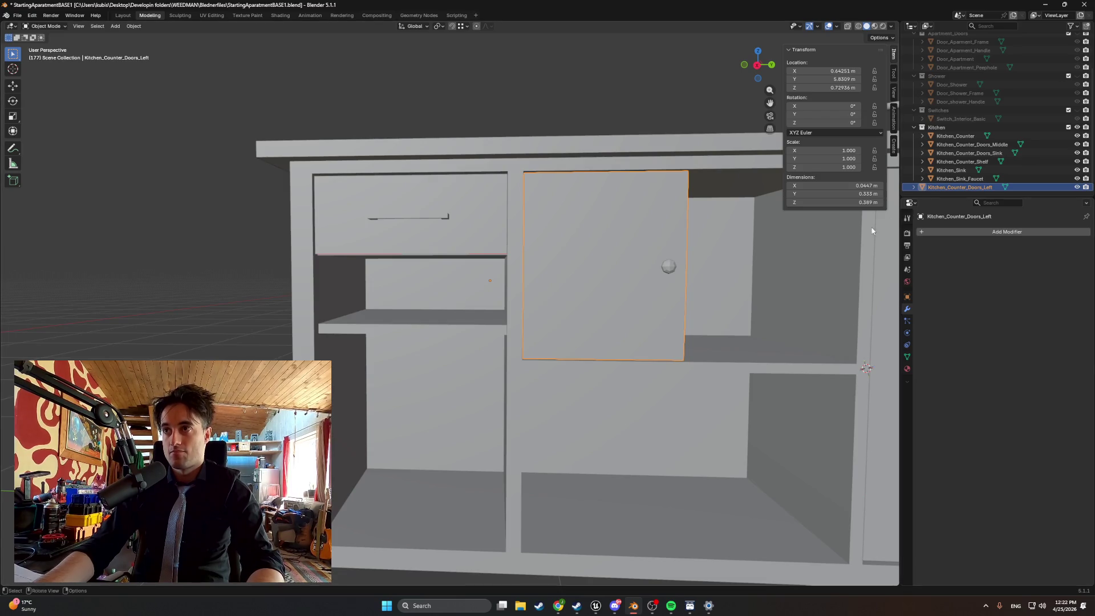
- Place the door copy in the lower-left opening, adjusting its height along Z
scroll(693, 281, down, 2)
key(shift+d)
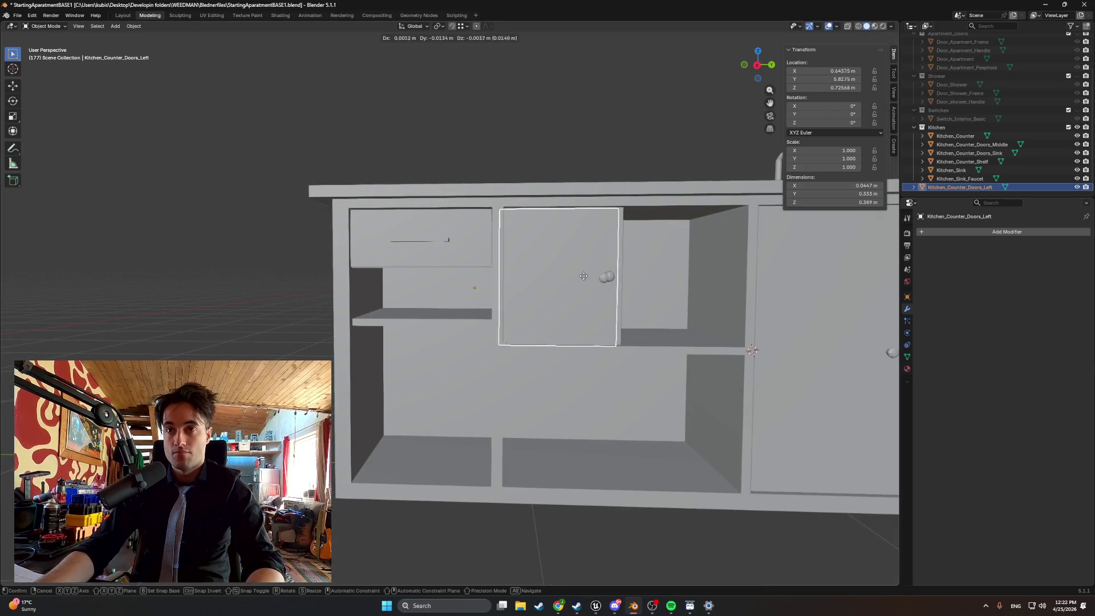
key(y)
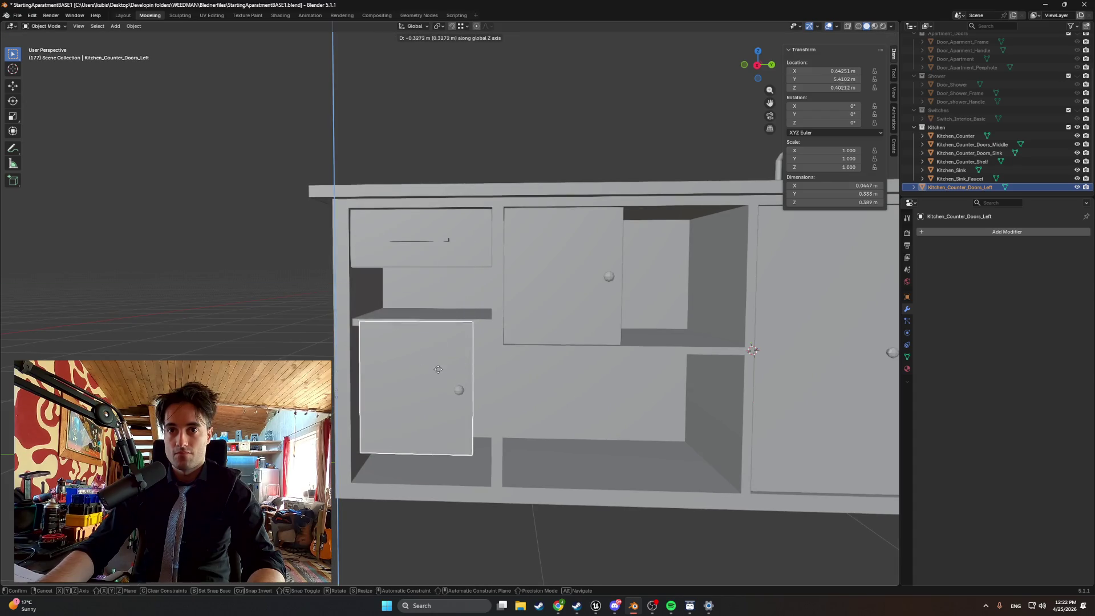
click(439, 390)
mouse_move(439, 391)
mouse_down()
mouse_move(448, 375)
mouse_move(385, 440)
mouse_move(406, 370)
mouse_move(371, 420)
mouse_move(350, 411)
mouse_move(353, 423)
mouse_move(410, 384)
mouse_move(395, 364)
mouse_move(449, 371)
mouse_move(404, 382)
mouse_move(489, 380)
mouse_move(473, 389)
mouse_up()
key(g)
key(z)
click(411, 376)
scroll(405, 383, up, 3)
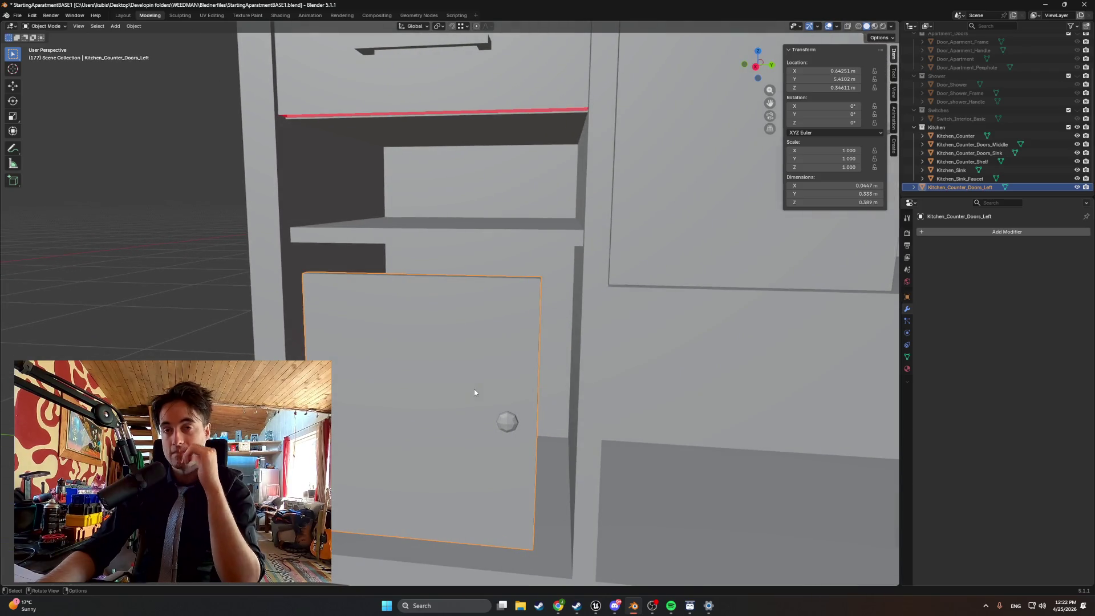
scroll(474, 389, down, 8)
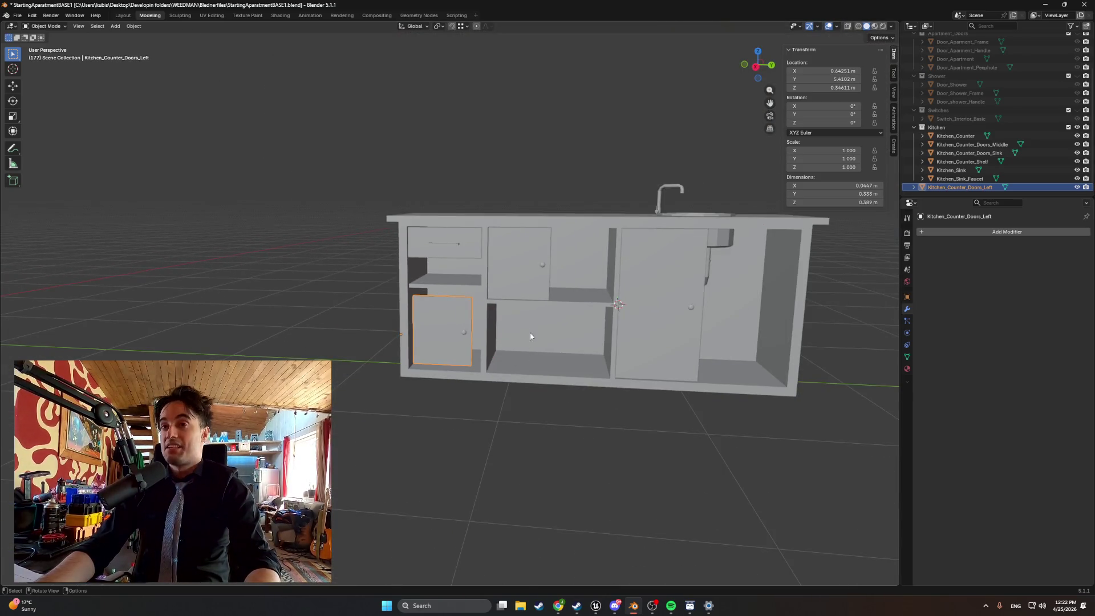
scroll(533, 316, up, 6)
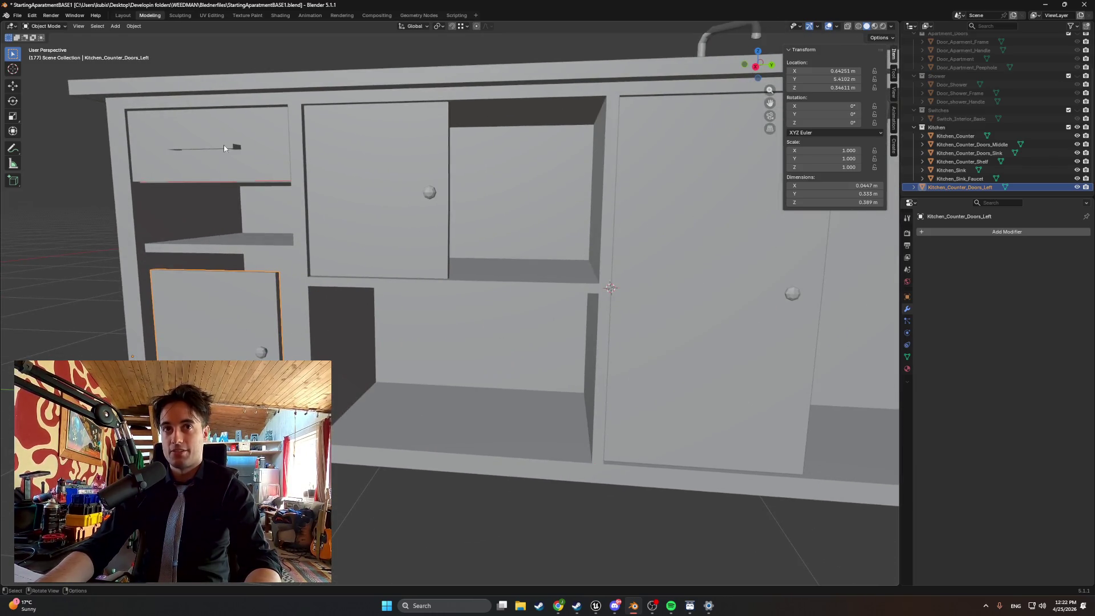
scroll(411, 173, down, 4)
scroll(615, 123, up, 6)
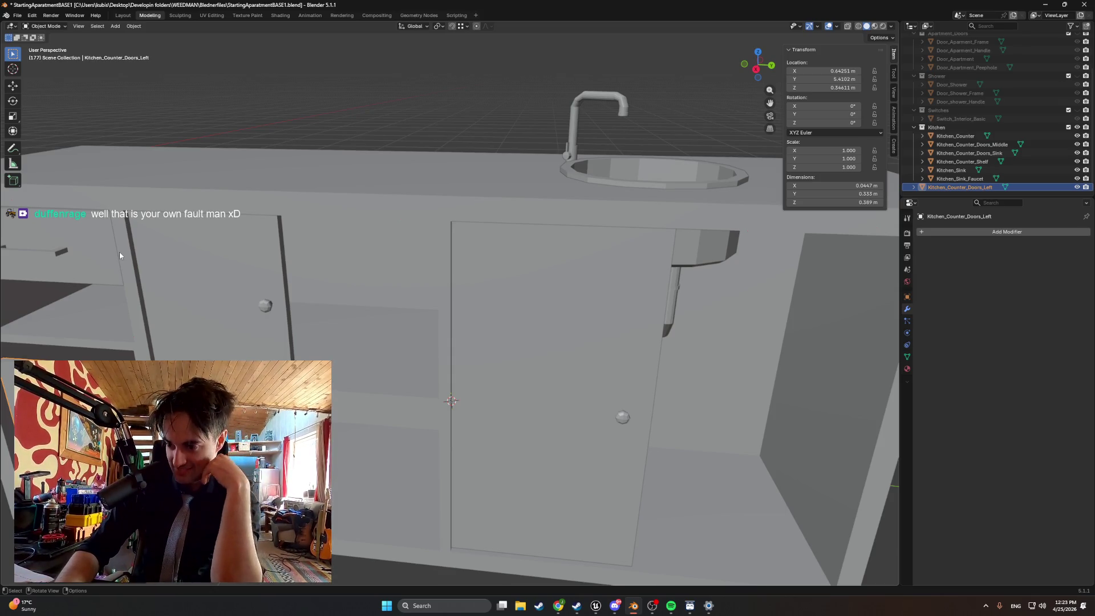
scroll(296, 189, down, 5)
scroll(242, 307, up, 5)
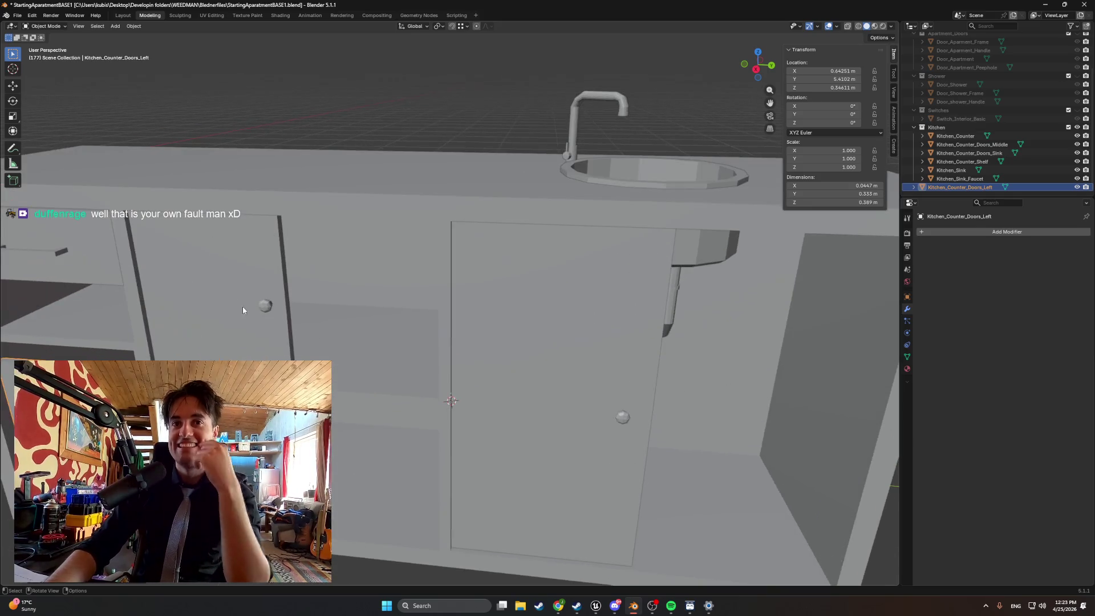
scroll(242, 310, down, 3)
key(Tab)
- Switch to wireframe and raise the left door's top strip 4 cm along Z
mouse_move(243, 310)
mouse_down()
mouse_move(283, 332)
mouse_move(262, 323)
mouse_move(274, 314)
mouse_up()
key(z)
click(221, 342)
scroll(245, 331, down, 4)
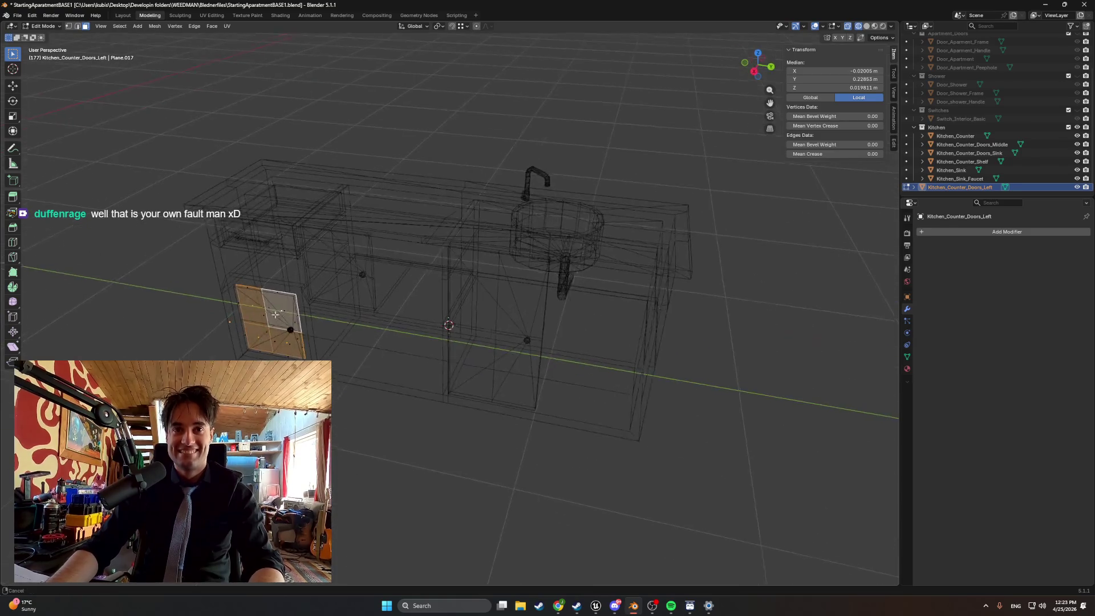
scroll(275, 314, up, 8)
mouse_move(403, 309)
mouse_down()
mouse_move(440, 299)
mouse_move(420, 293)
mouse_move(429, 262)
mouse_up()
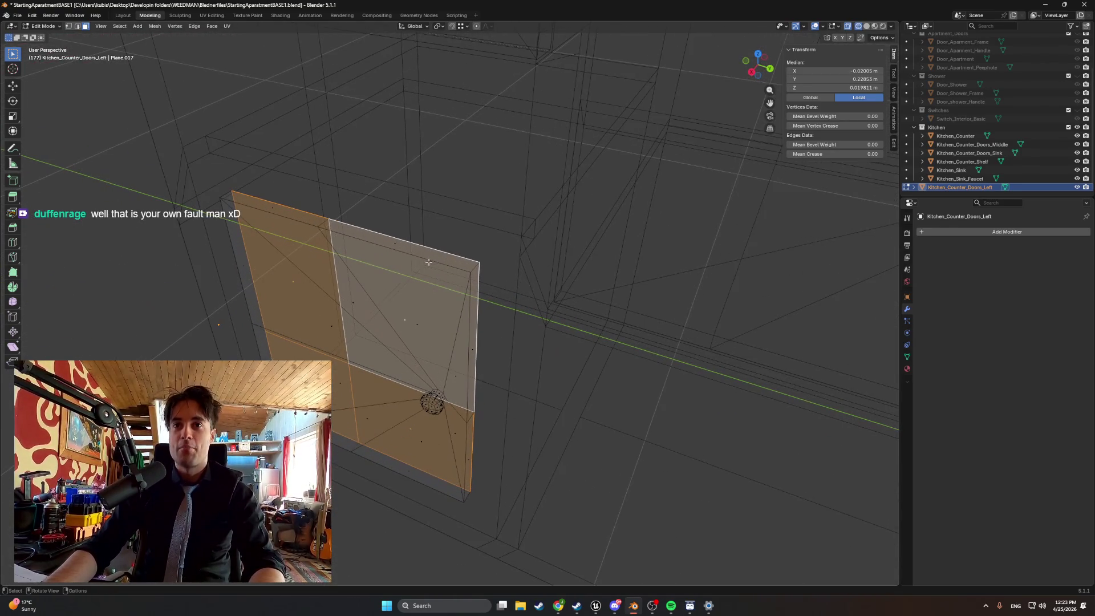
click(398, 244)
shift+click(274, 211)
mouse_move(273, 211)
mouse_down()
mouse_move(334, 188)
mouse_move(351, 280)
mouse_up()
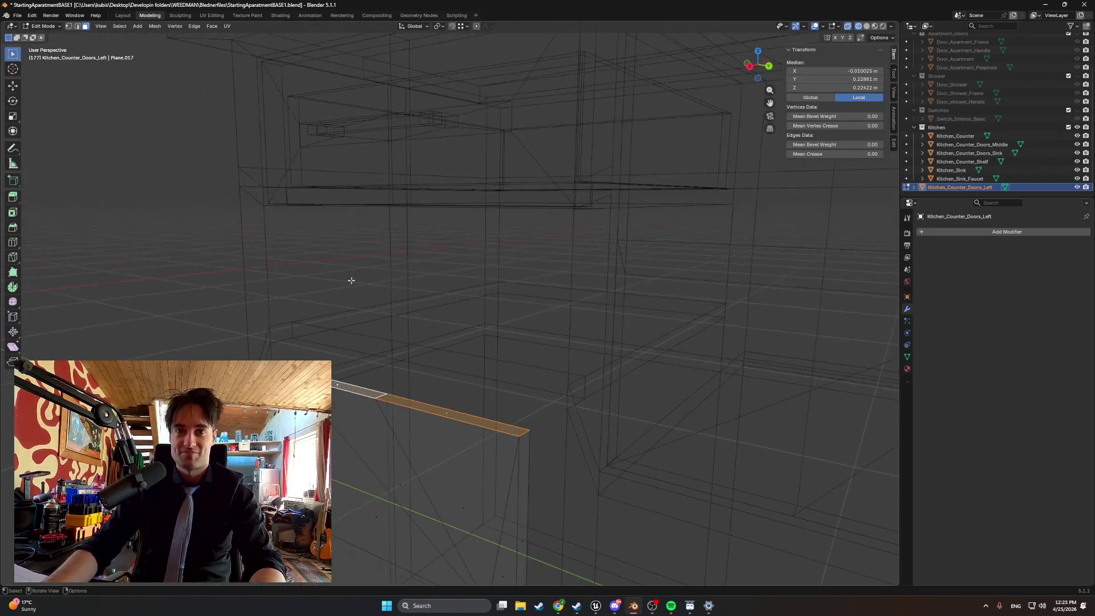
key(g)
key(z)
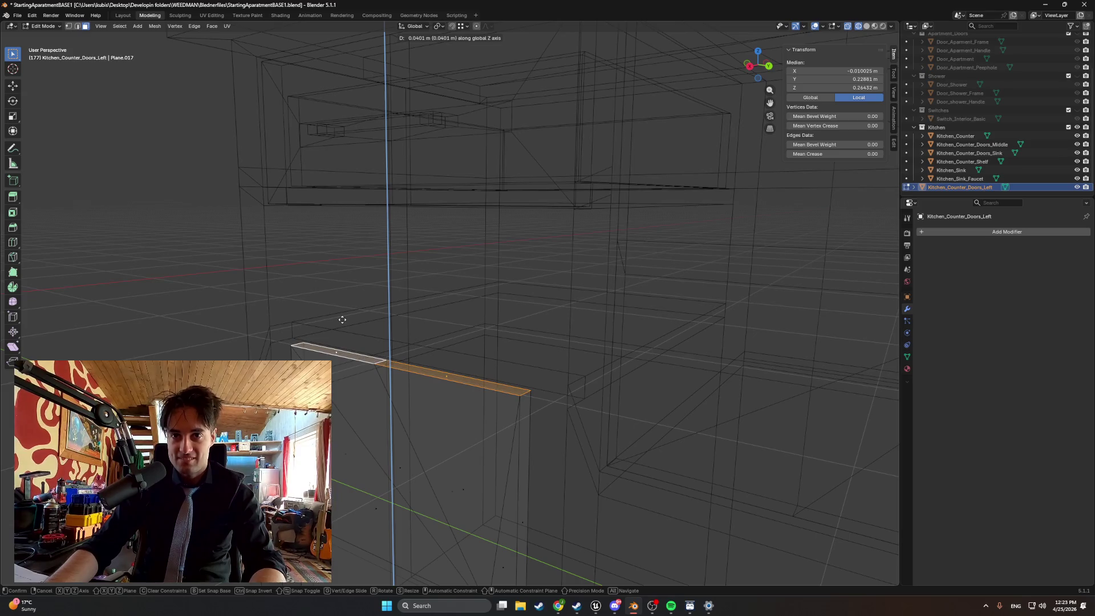
click(342, 319)
- Shift the left door's thin vertical side strip along the Y axis
mouse_move(343, 318)
mouse_down()
mouse_move(379, 335)
mouse_move(347, 225)
mouse_up()
scroll(342, 215, up, 5)
mouse_move(499, 308)
mouse_down()
mouse_move(628, 251)
mouse_move(439, 371)
mouse_move(504, 372)
mouse_move(626, 317)
mouse_up()
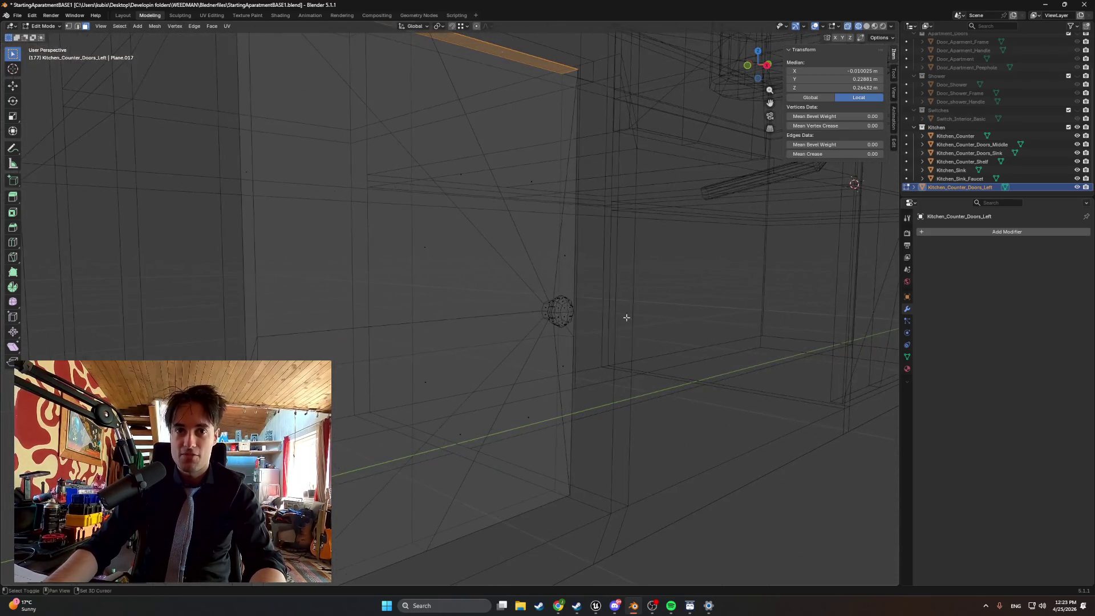
click(249, 224)
mouse_move(250, 224)
mouse_down()
mouse_move(386, 391)
mouse_move(476, 356)
mouse_up()
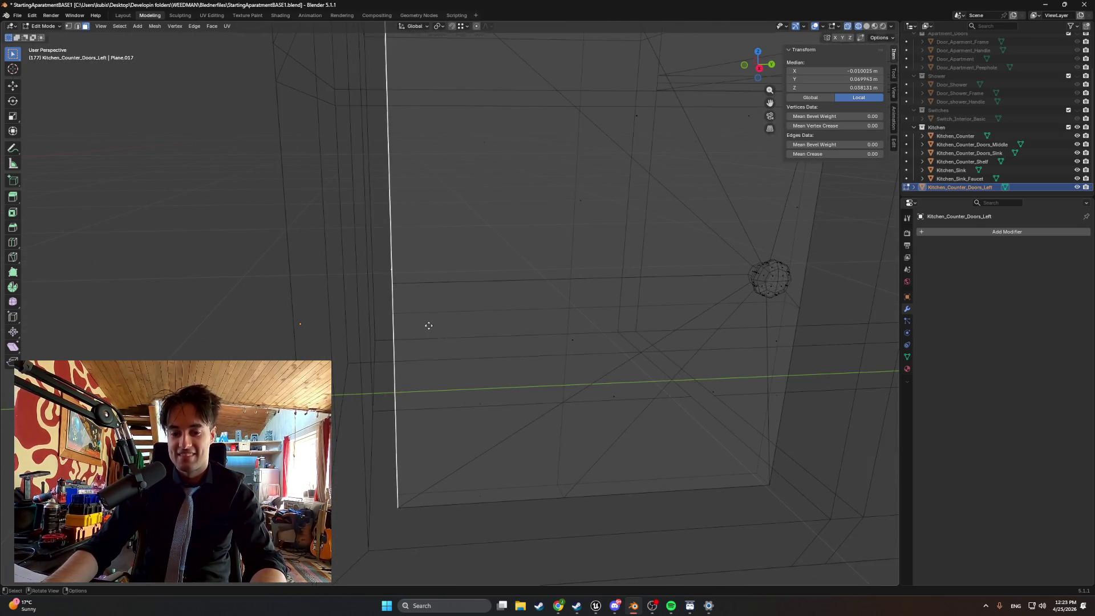
key(g)
key(y)
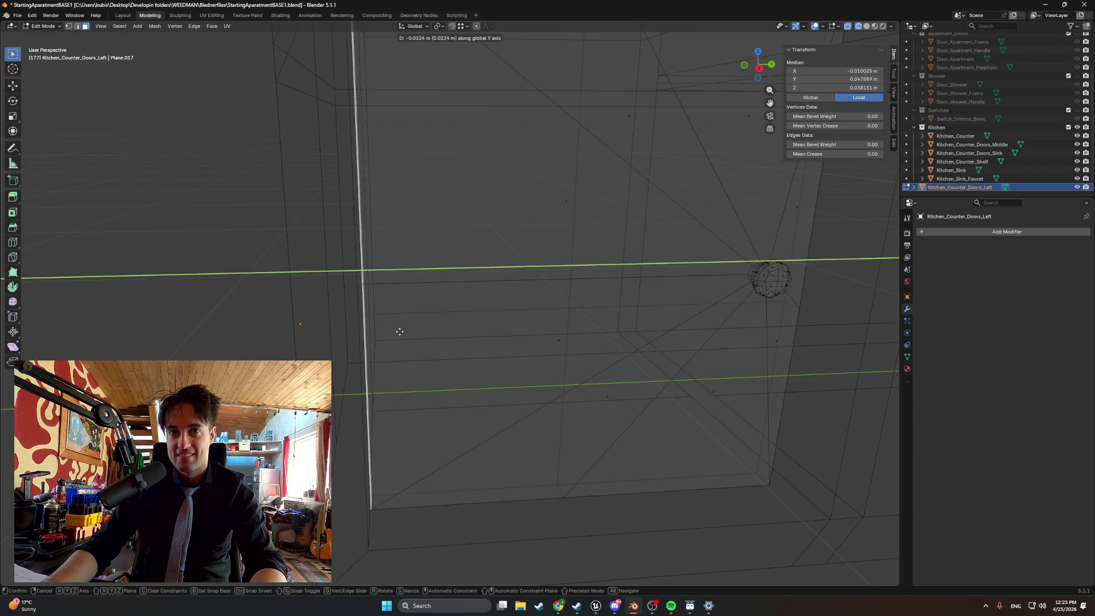
click(398, 330)
- Inspect the door from above, then hide the Kitchen_Counter mesh
drag(353, 304, 292, 317)
scroll(425, 393, down, 5)
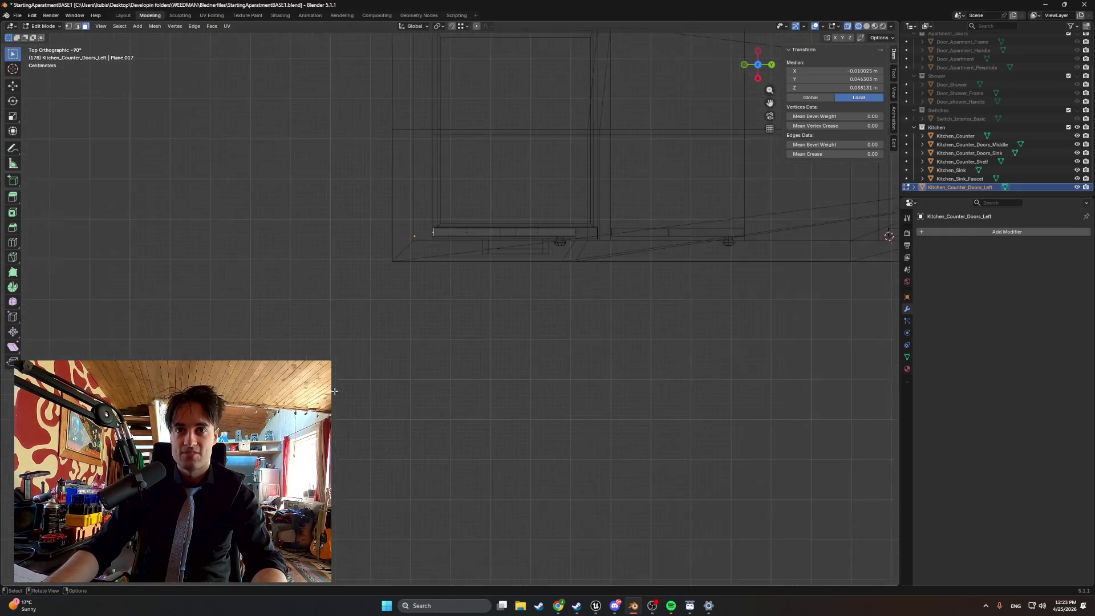
scroll(399, 319, up, 10)
drag(355, 262, 536, 403)
mouse_move(378, 217)
mouse_down()
mouse_move(283, 181)
mouse_move(371, 195)
mouse_move(421, 140)
mouse_move(420, 282)
mouse_up()
mouse_move(655, 219)
mouse_down()
mouse_move(487, 272)
mouse_move(477, 306)
mouse_move(455, 320)
mouse_move(464, 308)
mouse_up()
scroll(465, 308, up, 8)
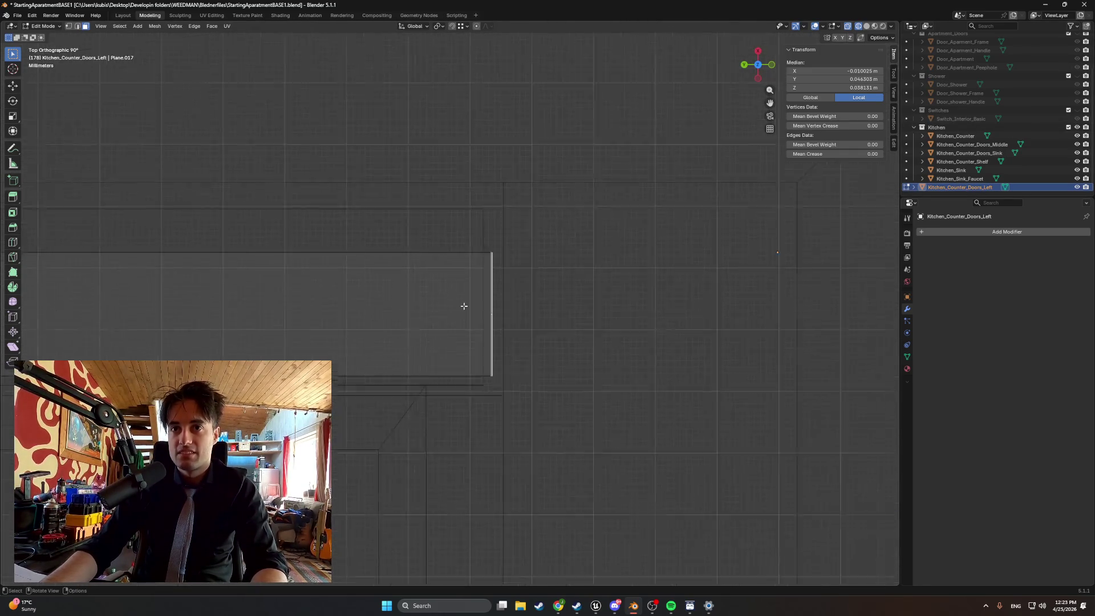
click(1076, 136)
- Switch from editing the left door to editing the Kitchen_Counter_Doors_Middle mesh
key(KP_5)
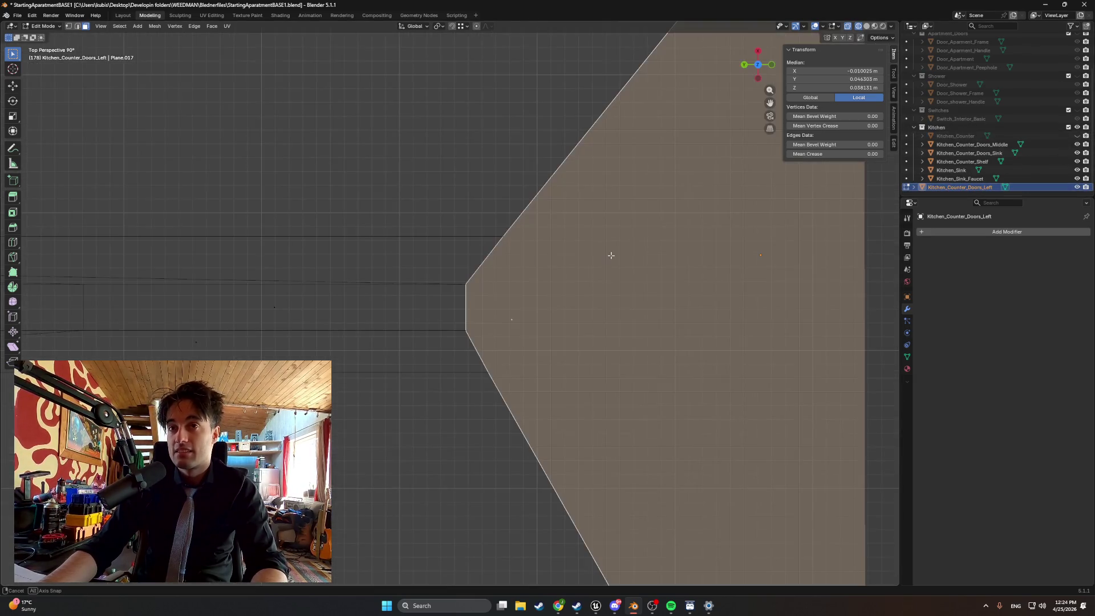
scroll(605, 251, down, 3)
mouse_move(386, 271)
mouse_down()
mouse_move(334, 230)
mouse_move(449, 280)
mouse_up()
key(alt+a)
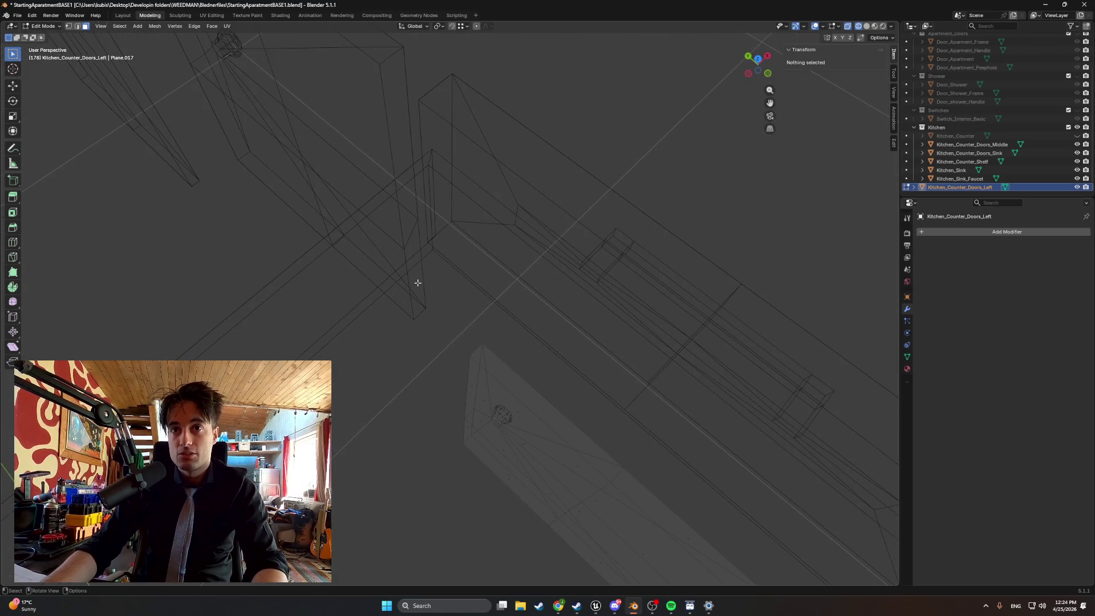
key(Tab)
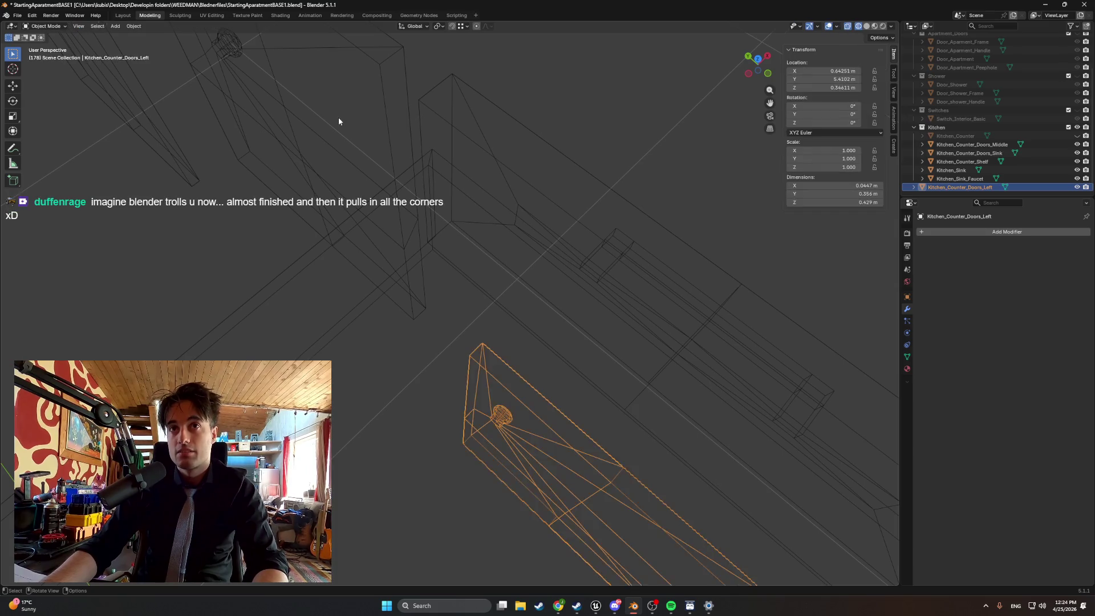
key(alt+a)
click(248, 62)
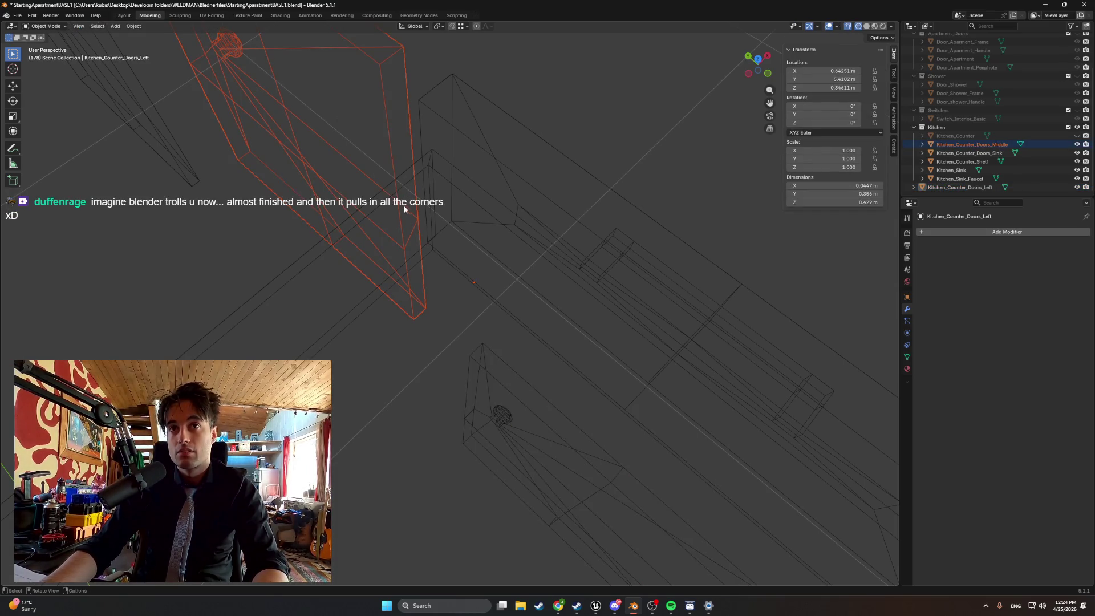
key(Tab)
click(418, 299)
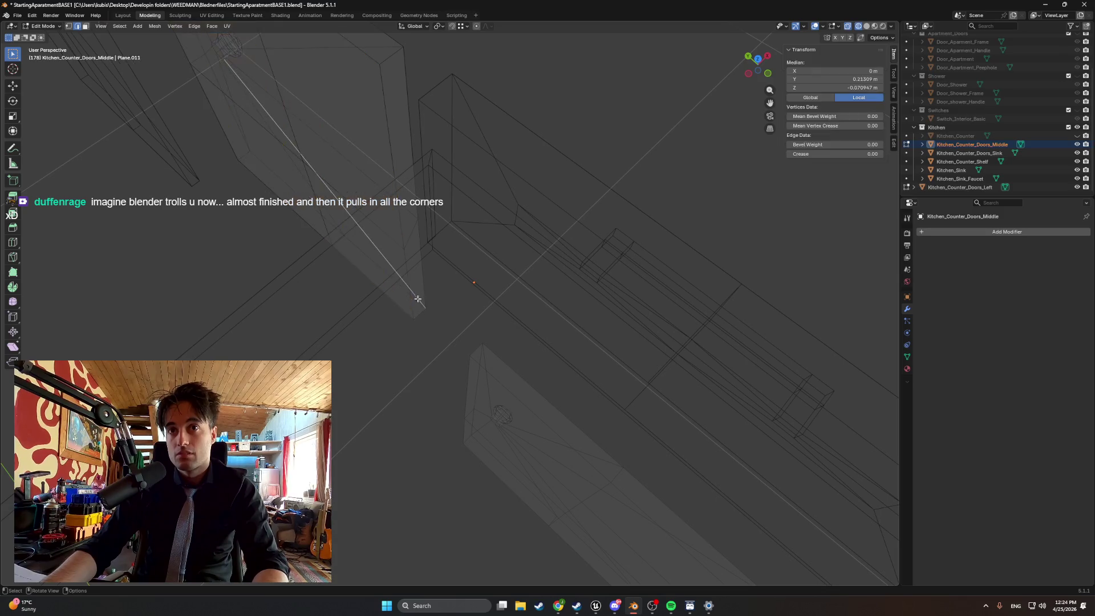
key(alt+a)
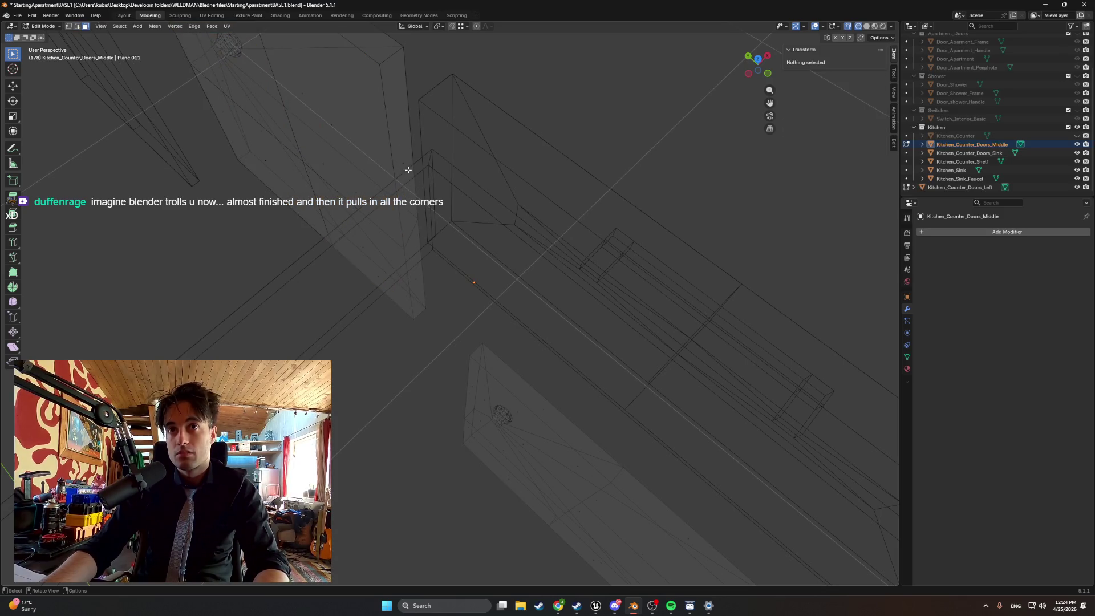
- Select the middle door's tall side face and view it from above and front
click(404, 162)
key(shift+KP_7)
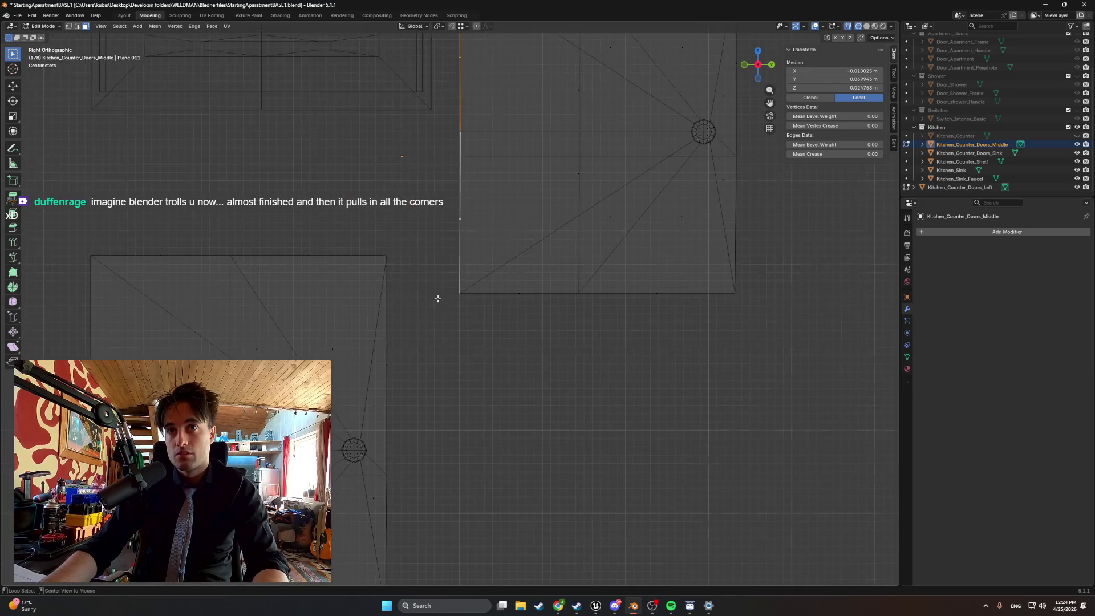
scroll(446, 308, up, 3)
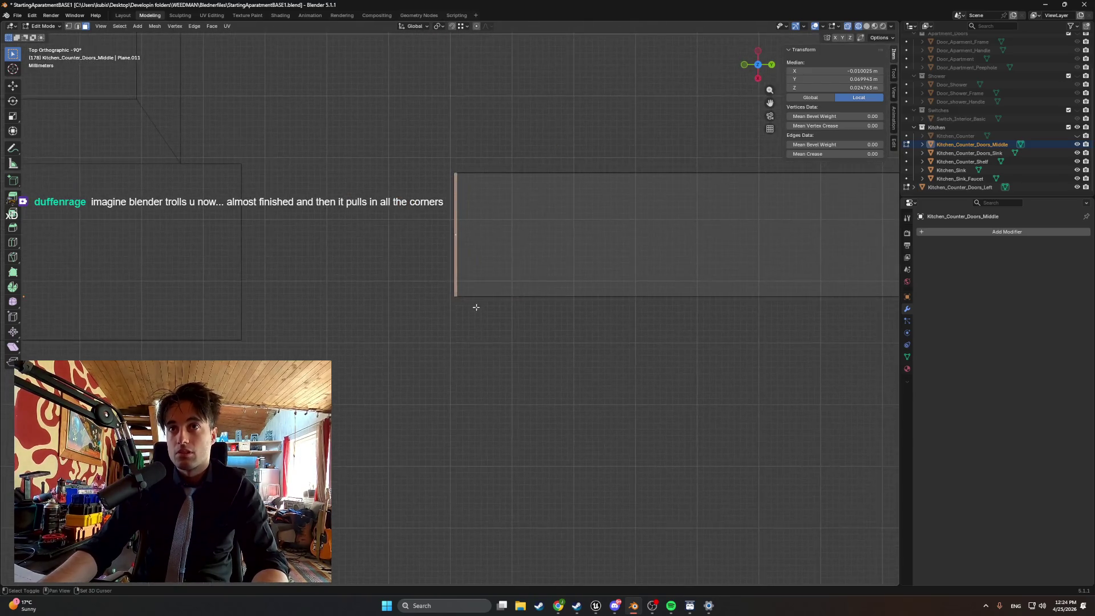
key(KP_2)
key(KP_2)
key(KP_2)
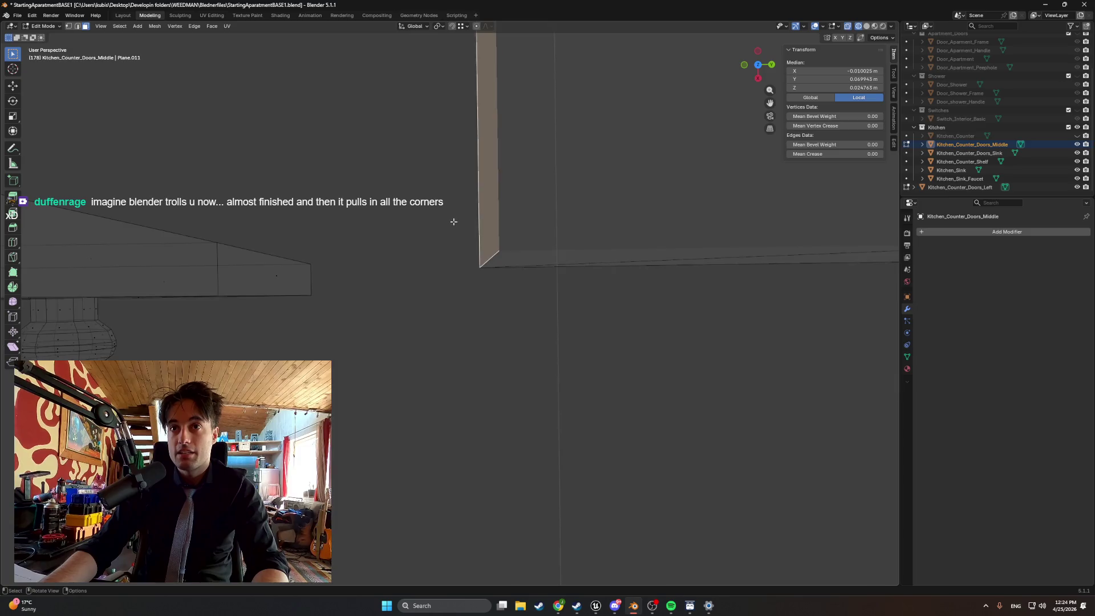
key(KP_8)
key(KP_8)
key(KP_8)
scroll(431, 234, down, 3)
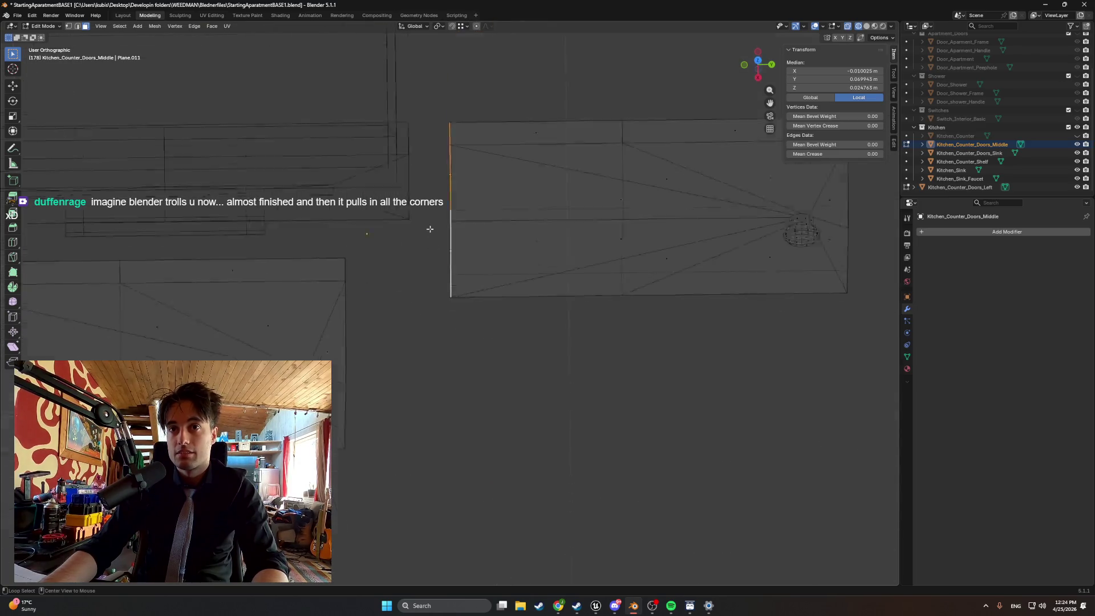
scroll(436, 273, up, 10)
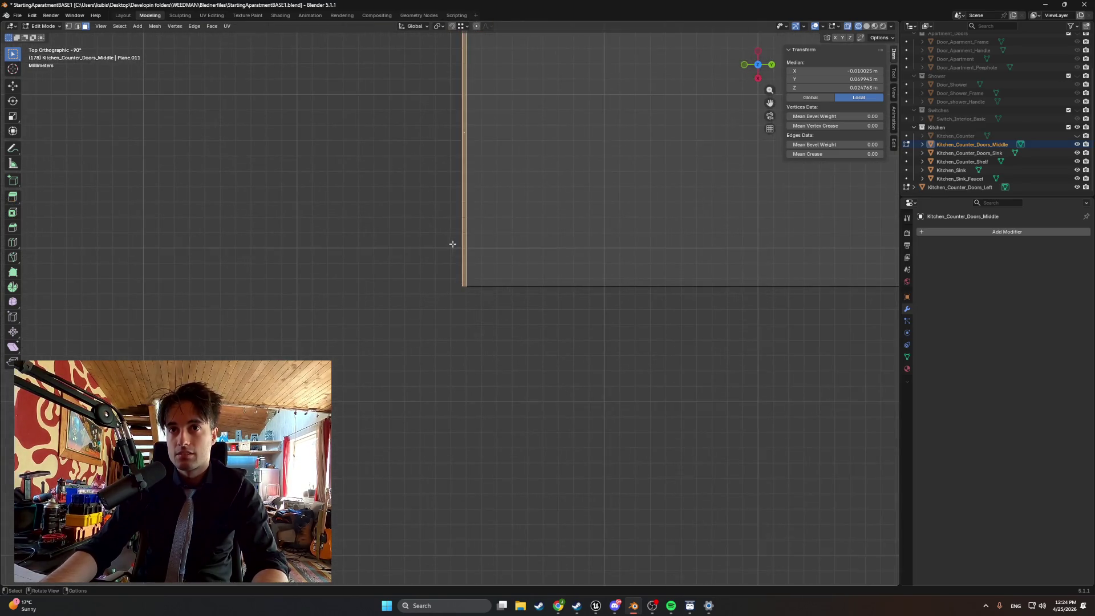
key(KP_2)
key(KP_2)
key(KP_2)
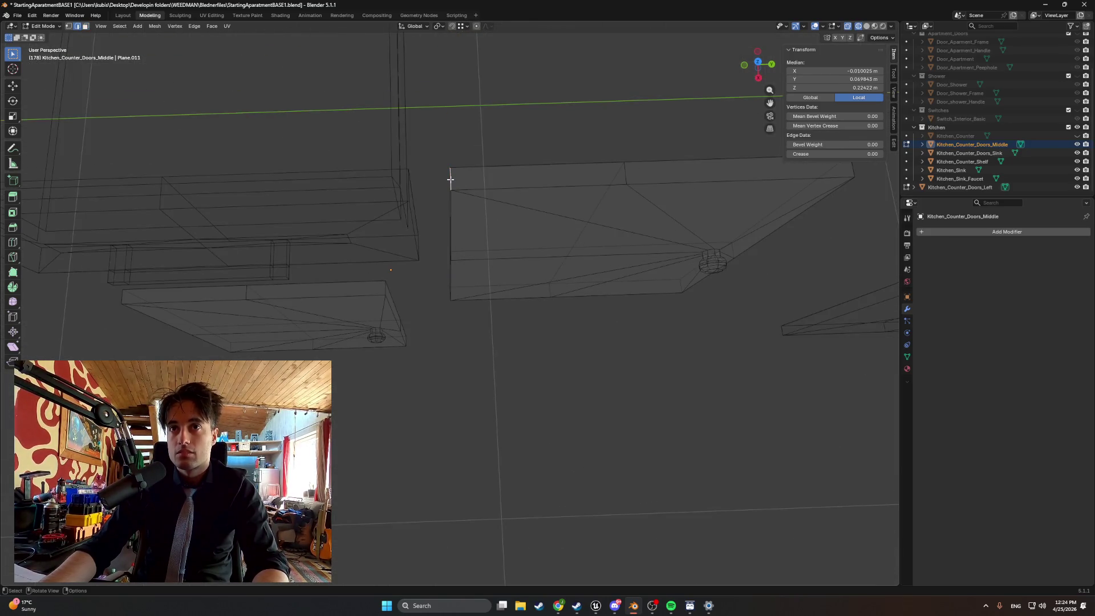
key(KP_7)
scroll(444, 284, up, 8)
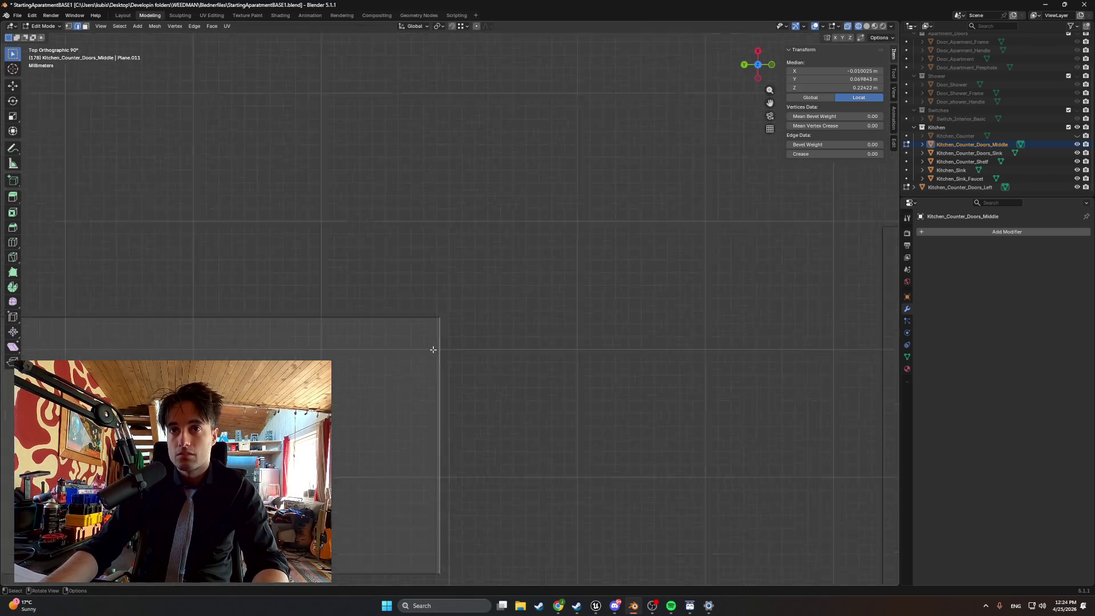
- Compare top-down and angled views of the middle door's edges
mouse_move(433, 349)
mouse_down()
mouse_move(420, 367)
mouse_move(310, 325)
mouse_move(305, 272)
mouse_up()
scroll(331, 263, down, 5)
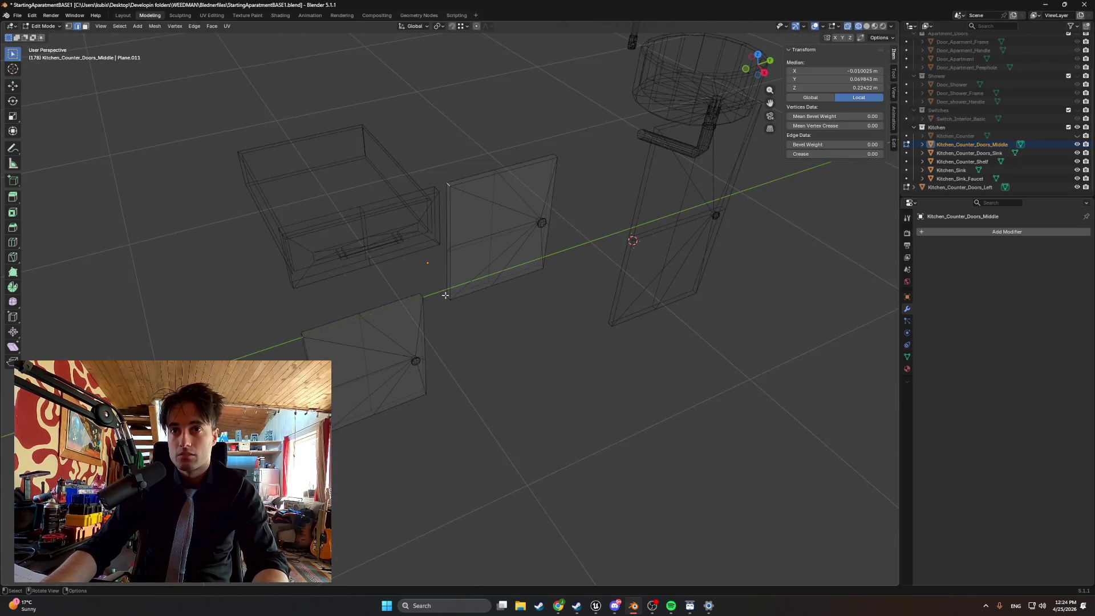
key(KP_7)
scroll(436, 305, up, 8)
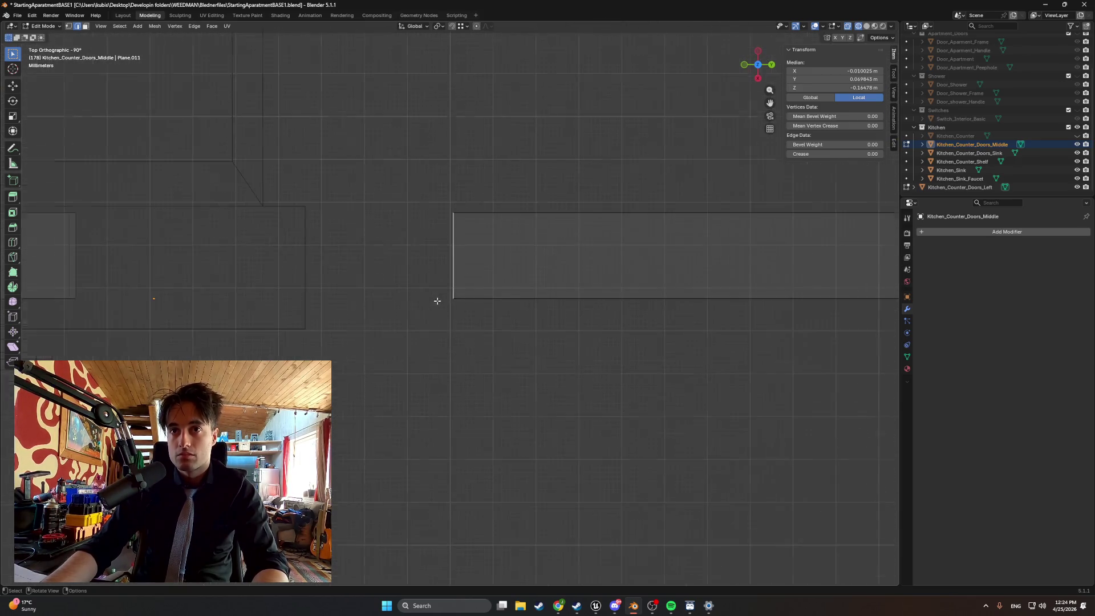
mouse_move(452, 266)
mouse_down()
mouse_move(454, 317)
mouse_move(454, 268)
mouse_move(520, 338)
mouse_up()
scroll(516, 317, down, 3)
drag(513, 293, 531, 292)
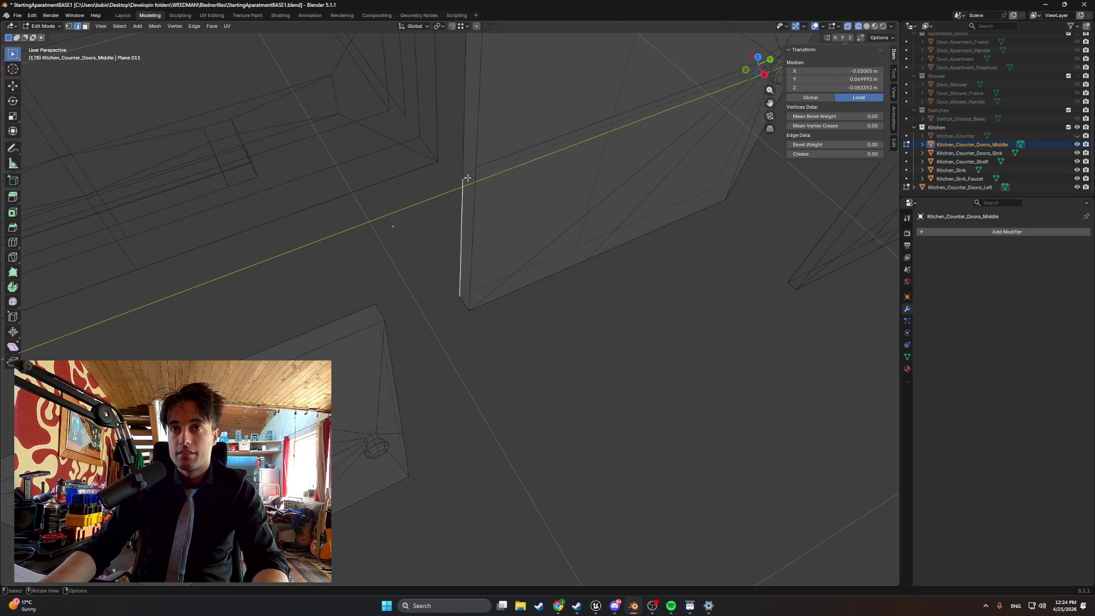
key(KP_7)
scroll(426, 285, up, 5)
drag(428, 299, 457, 312)
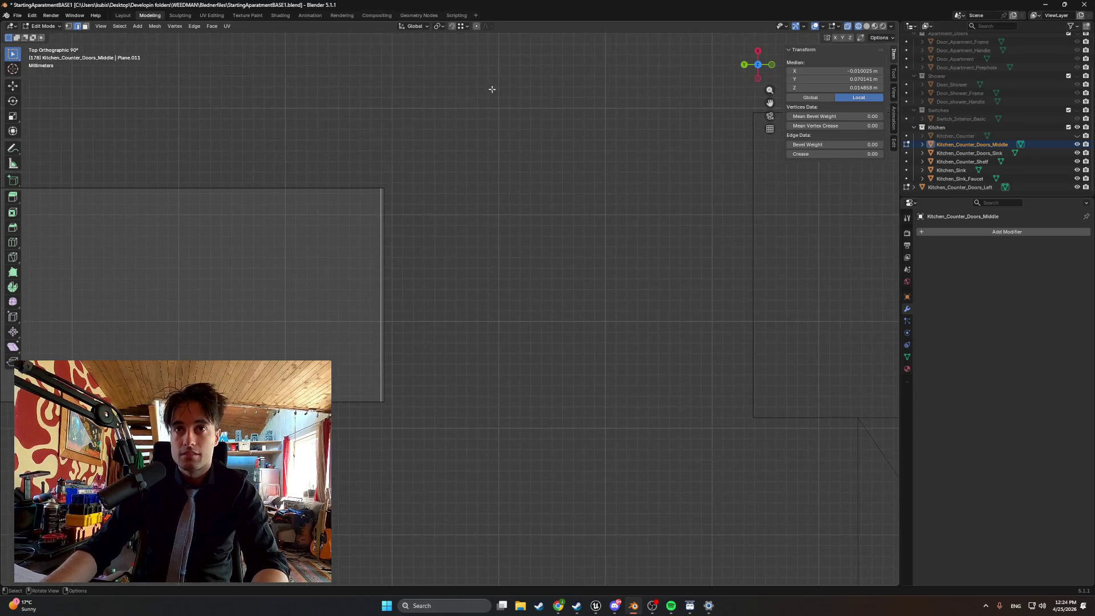
- Turn on snapping and shift the middle door's edge slightly along Y
click(451, 26)
scroll(308, 296, up, 3)
key(g)
key(y)
click(347, 139)
- Return to Object Mode and select Kitchen_Counter_Doors_Left
scroll(430, 228, up, 1)
scroll(389, 250, down, 4)
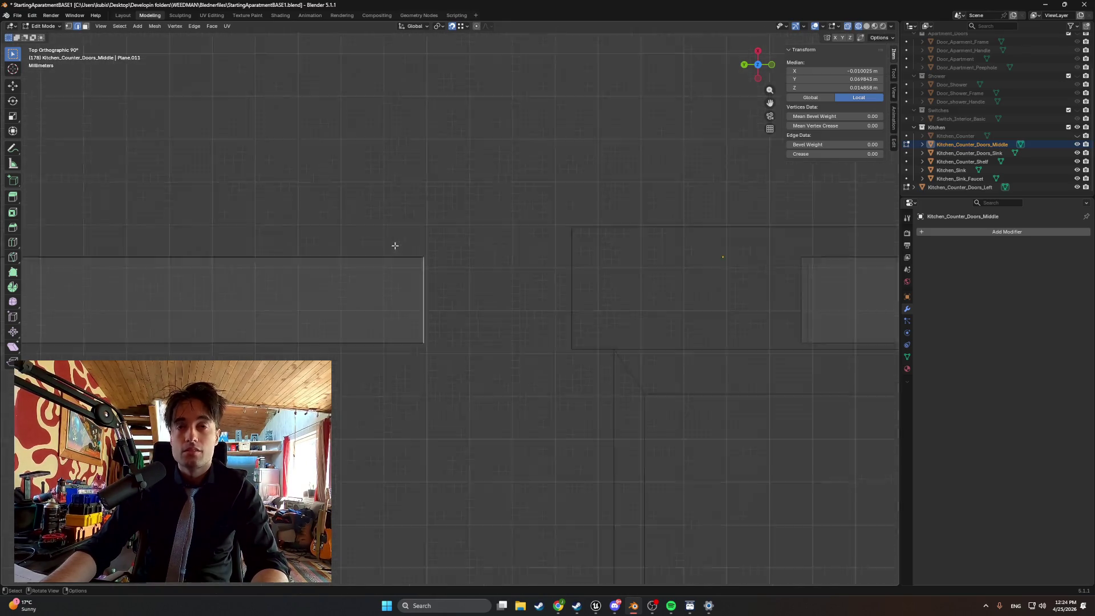
mouse_move(542, 264)
mouse_down()
mouse_move(587, 268)
mouse_move(470, 228)
mouse_move(499, 298)
mouse_move(460, 379)
mouse_move(501, 325)
mouse_move(465, 364)
mouse_move(445, 313)
mouse_move(451, 329)
mouse_move(412, 315)
mouse_up()
scroll(465, 364, up, 3)
mouse_move(496, 190)
mouse_down()
mouse_move(457, 239)
mouse_move(406, 266)
mouse_move(398, 254)
mouse_move(428, 236)
mouse_move(396, 323)
mouse_move(346, 358)
mouse_move(498, 349)
mouse_move(498, 311)
mouse_move(382, 374)
mouse_up()
key(Tab)
click(960, 187)
mouse_move(426, 296)
mouse_down()
mouse_move(429, 284)
mouse_move(409, 312)
mouse_up()
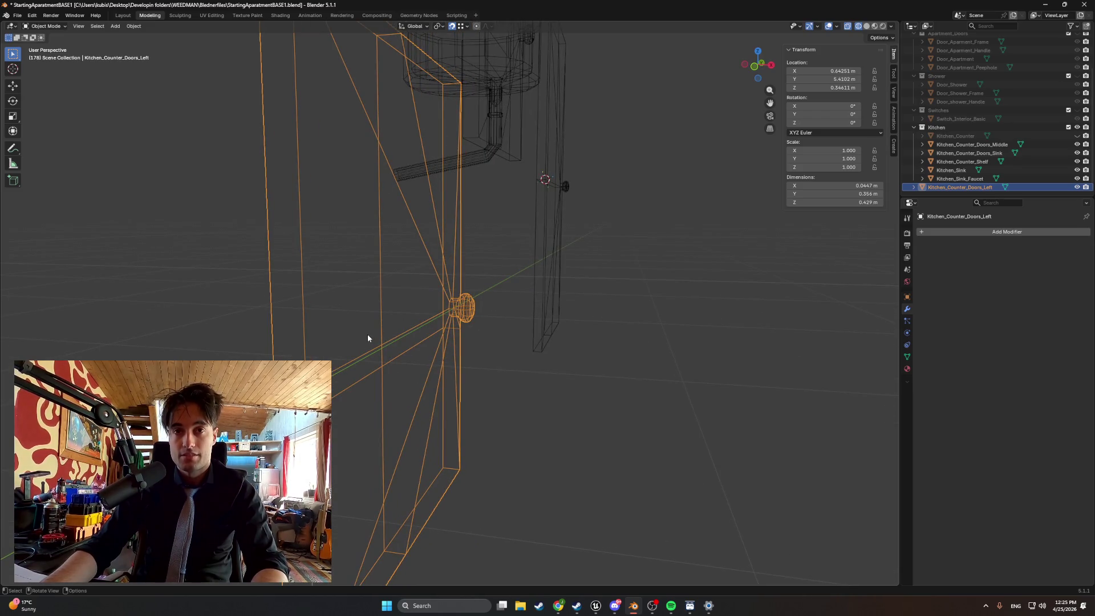
- Cut new edges into the left door's mesh with the Knife tool and confirm
key(k)
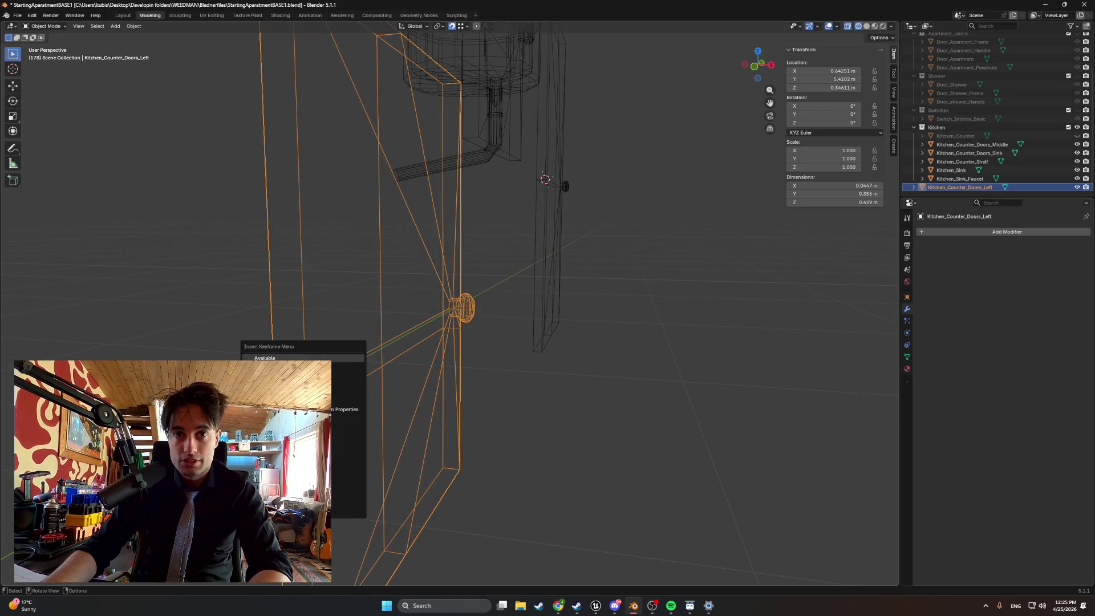
key(Tab)
key(k)
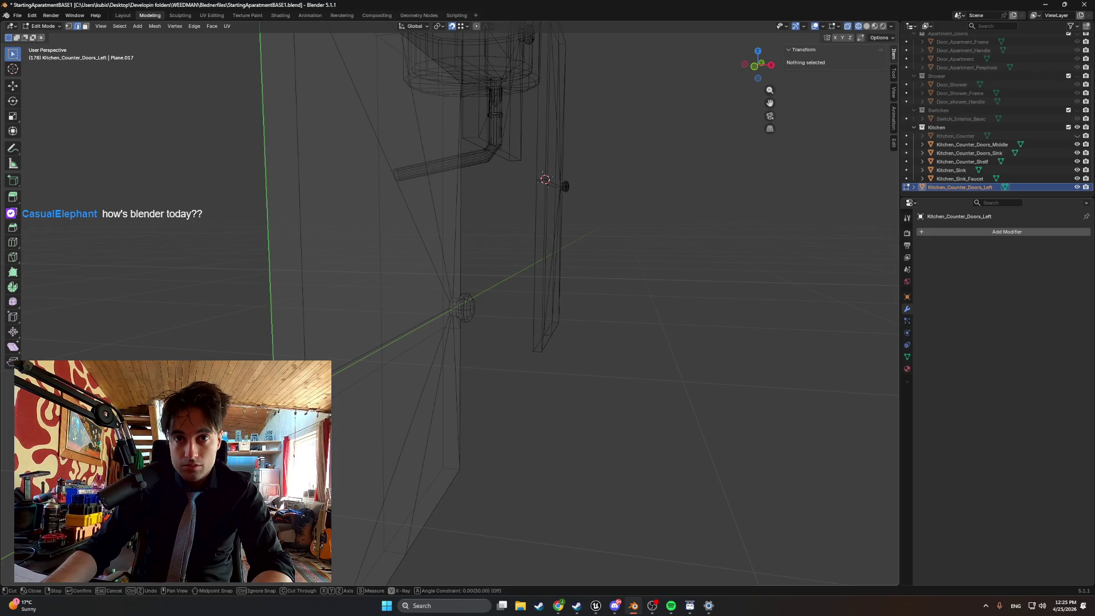
key(Return)
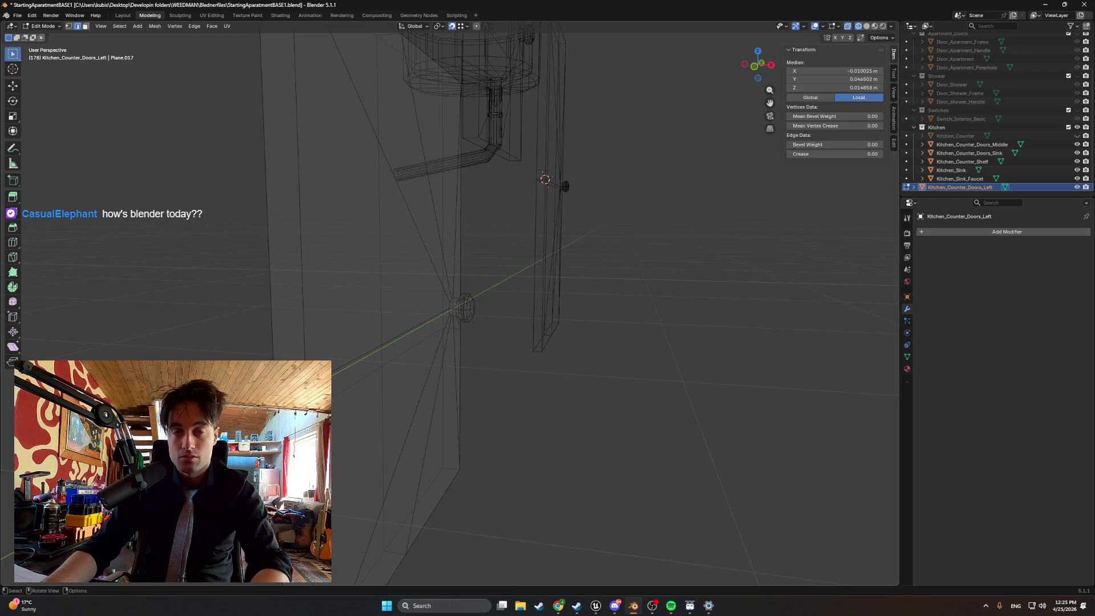
key(a)
key(alt+a)
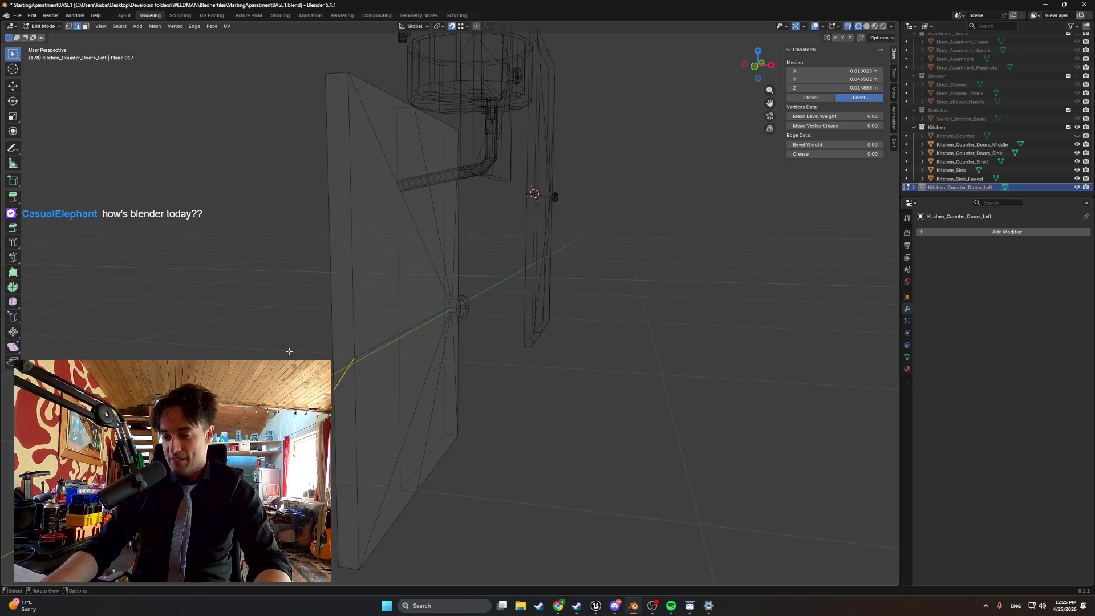
- Unhide Kitchen_Counter and view the full counter in Solid shading
scroll(374, 303, down, 5)
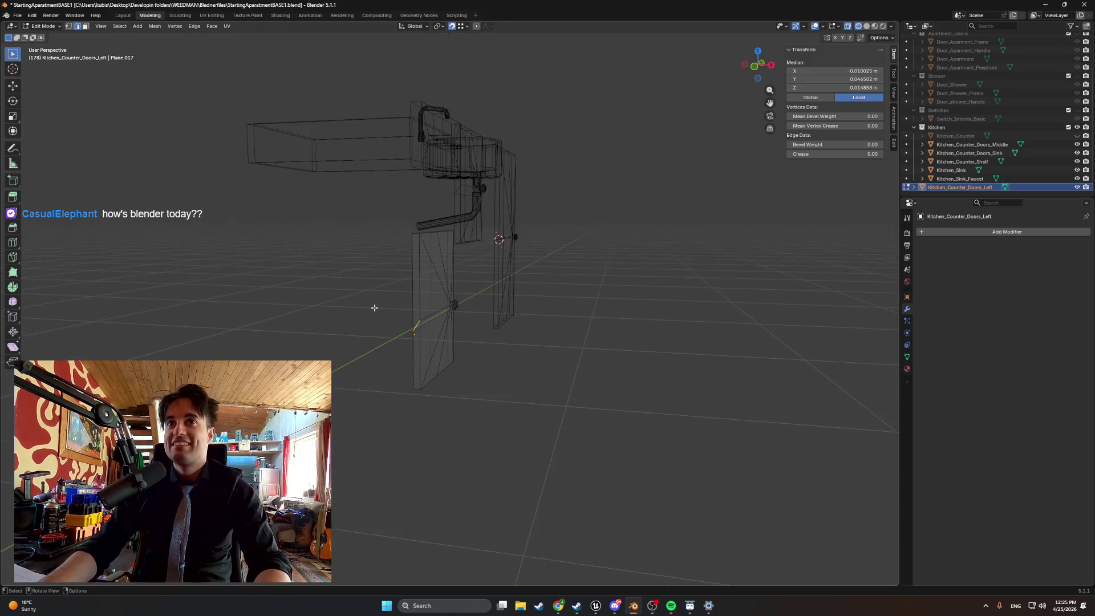
scroll(374, 306, up, 4)
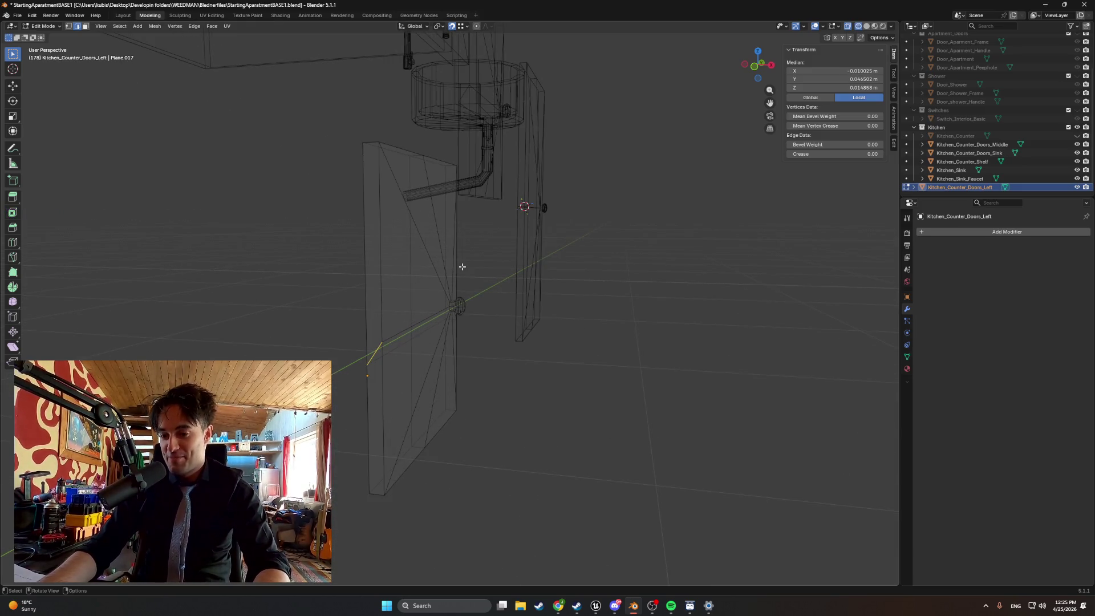
click(1077, 136)
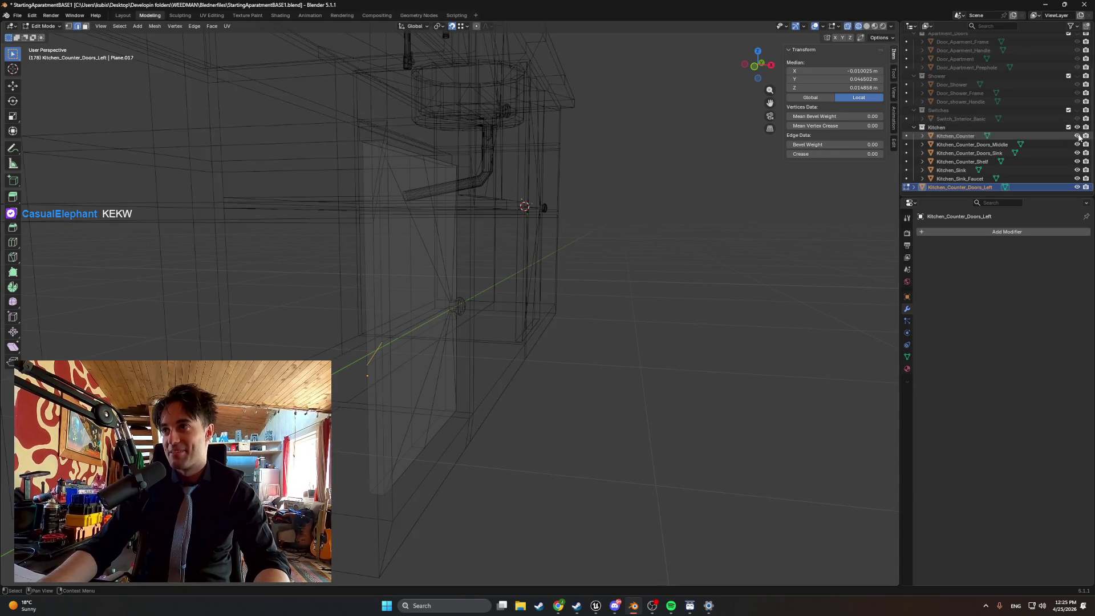
key(z)
click(596, 268)
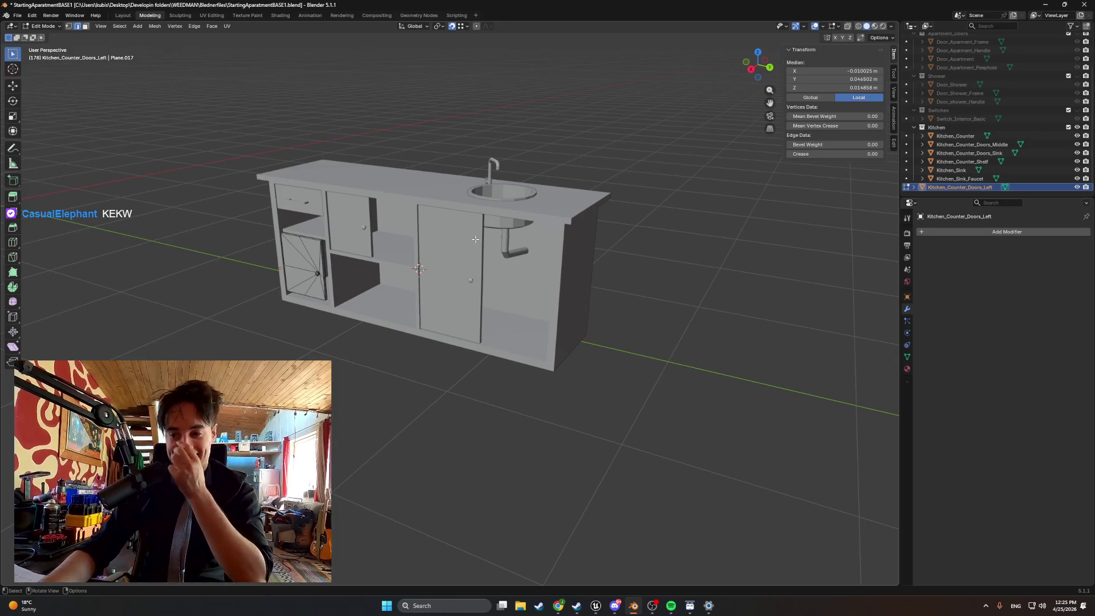
scroll(397, 307, up, 4)
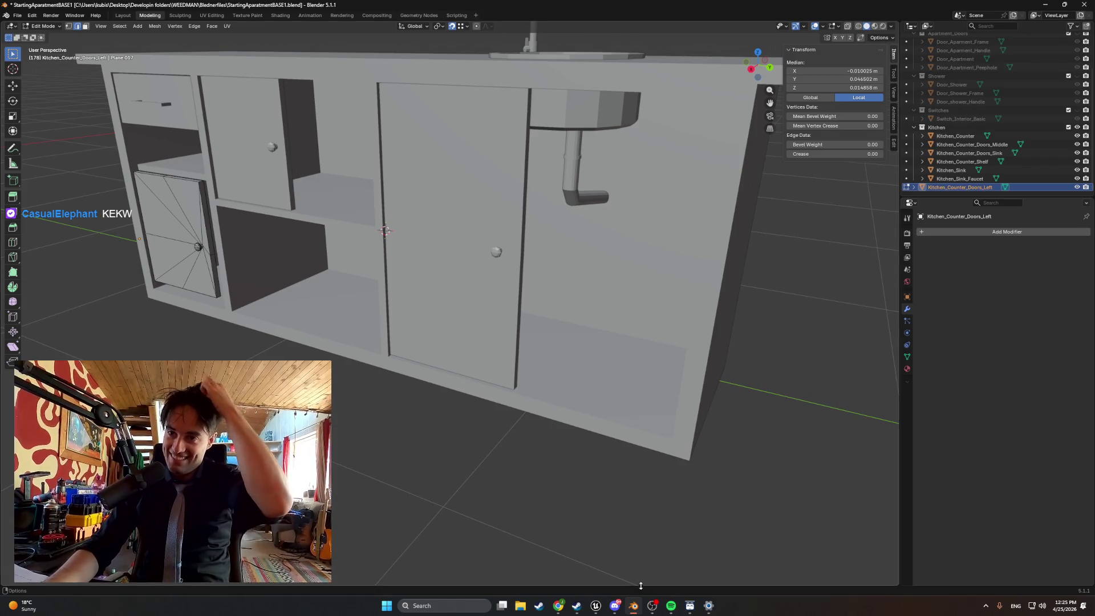
click(596, 606)
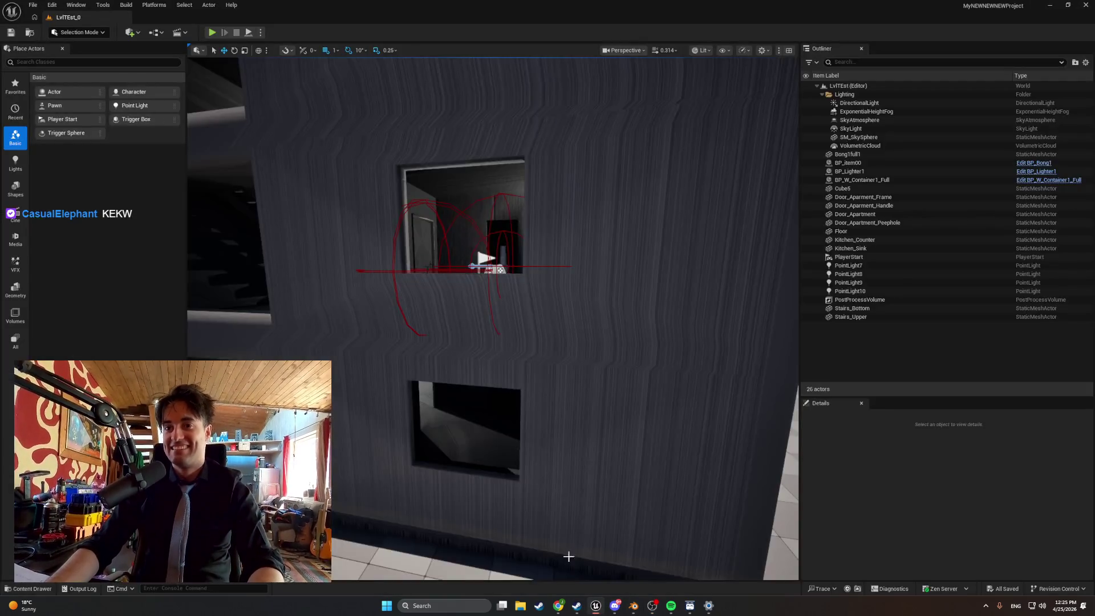
- Fly into the room, play-test walking forward in first person, then stop playing
mouse_move(547, 270)
mouse_down()
mouse_move(562, 268)
mouse_move(541, 267)
mouse_up()
click(211, 32)
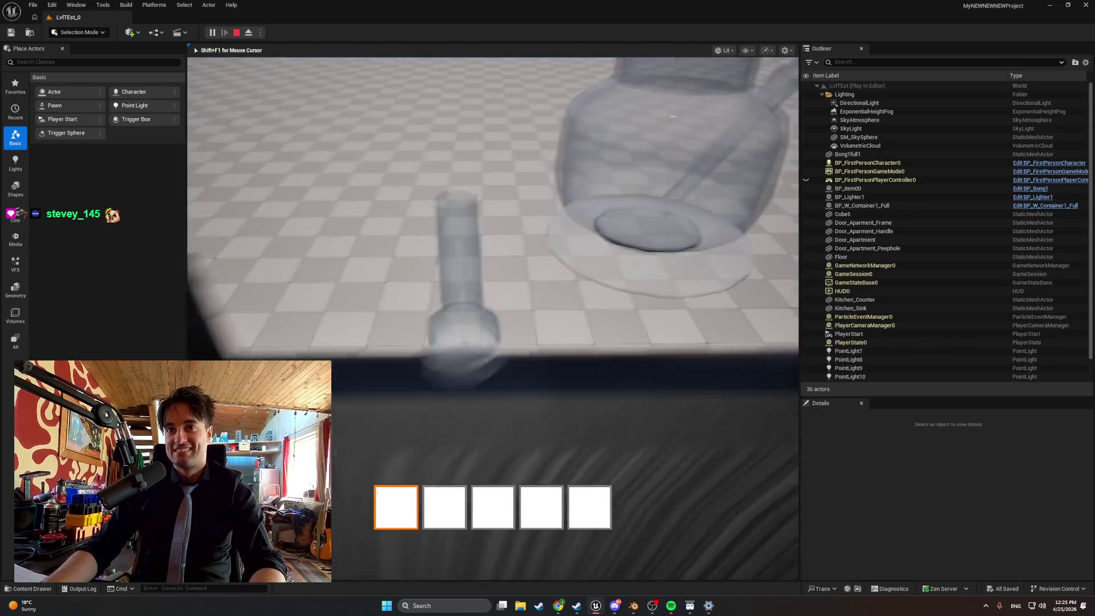
mouse_move(492, 318)
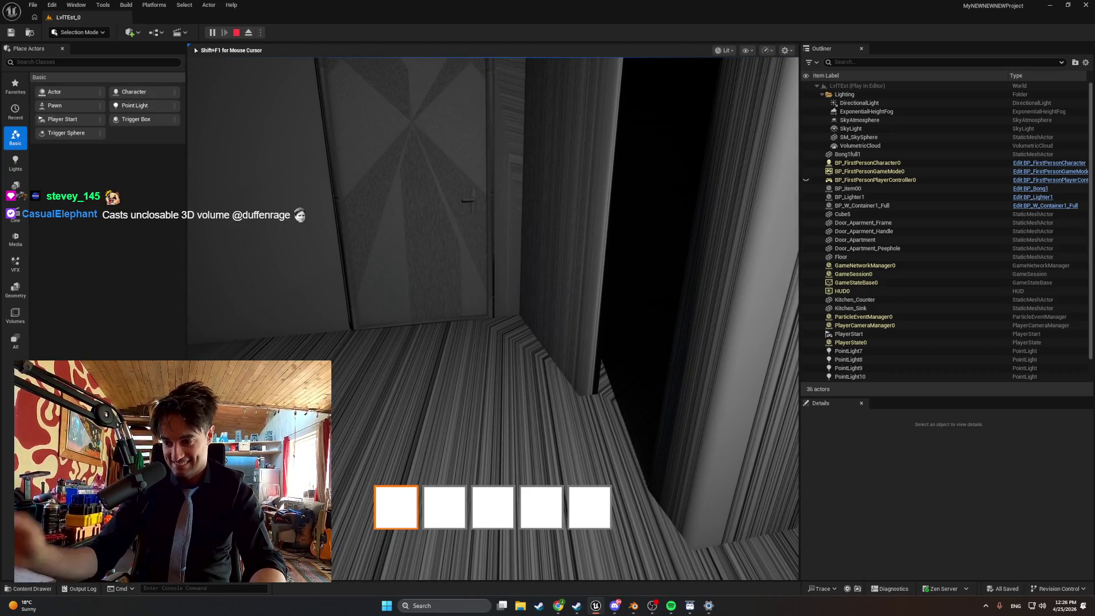
key(w)
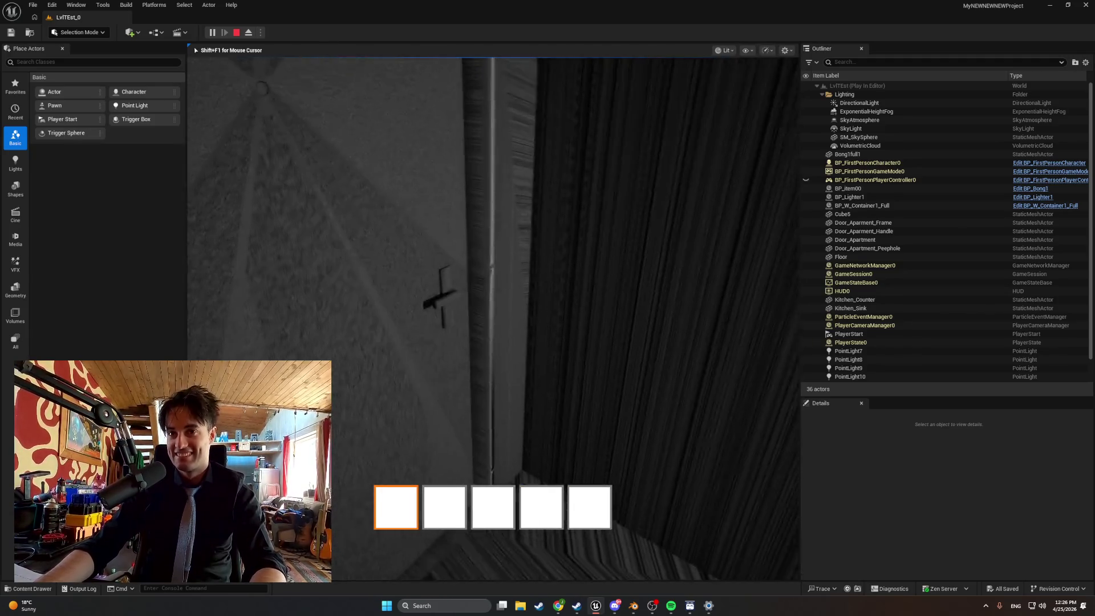
key(Escape)
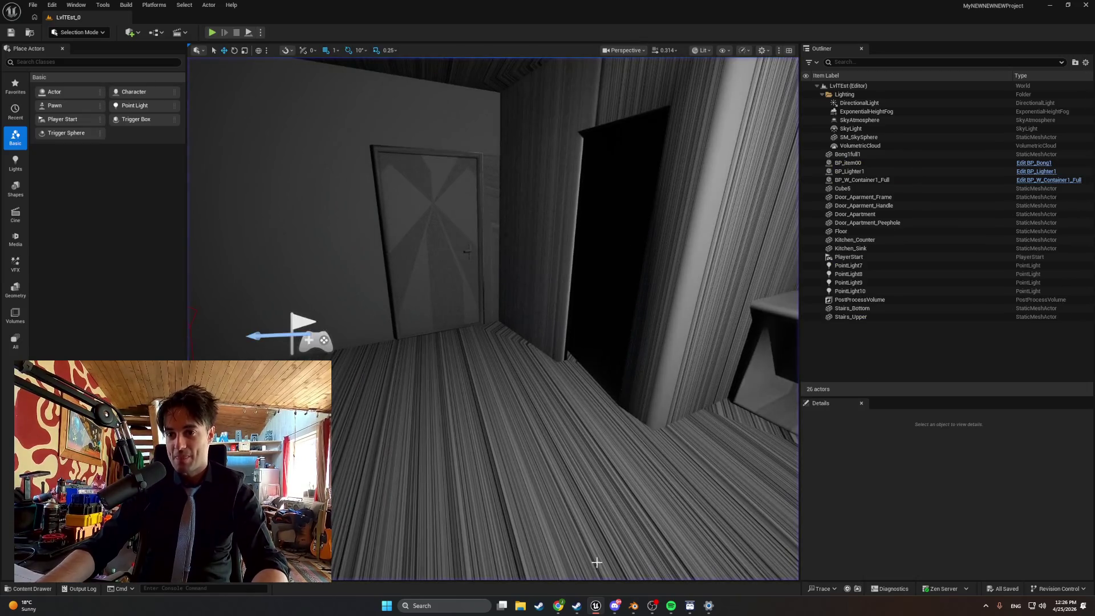
click(632, 606)
- Unhide the Shower and Apartment_Doors collections and orbit around the counter
scroll(456, 285, down, 6)
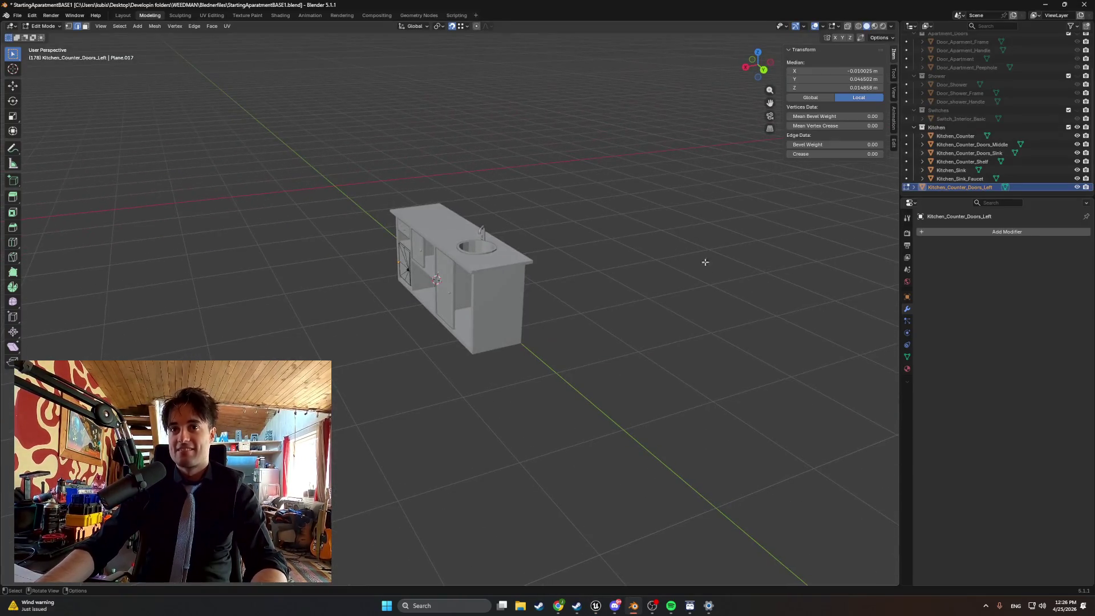
click(1076, 76)
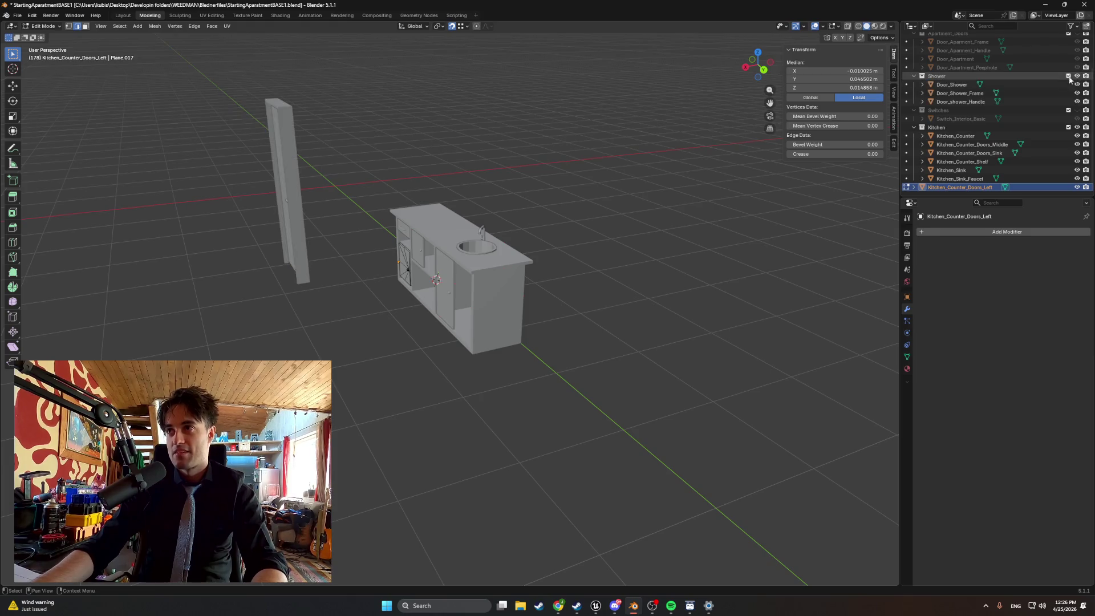
scroll(1031, 81, up, 1)
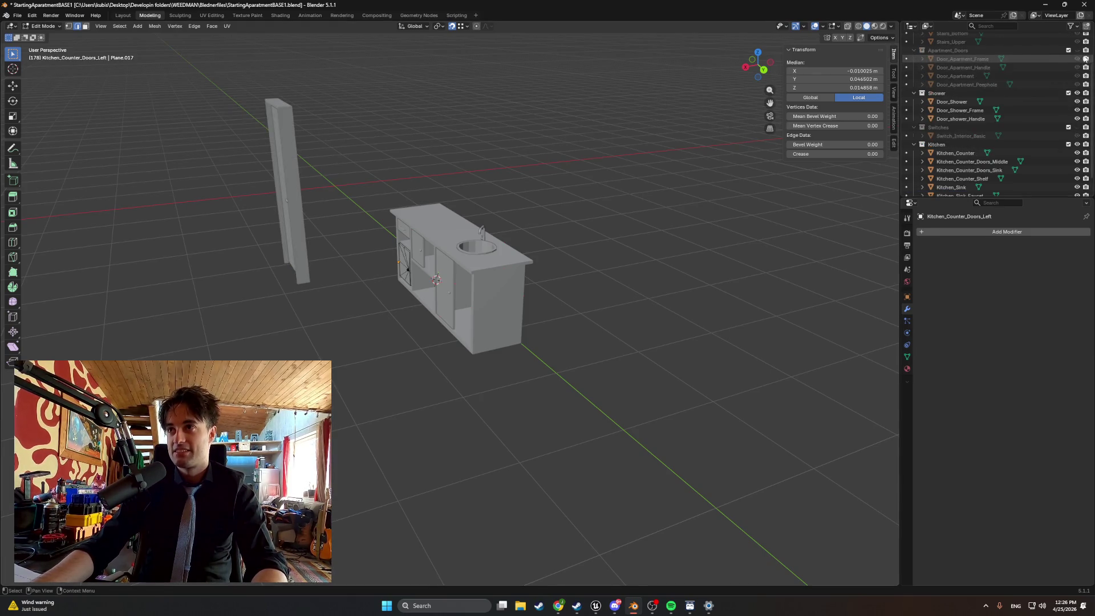
click(1077, 50)
mouse_move(541, 161)
mouse_down()
mouse_move(572, 150)
mouse_move(549, 154)
mouse_up()
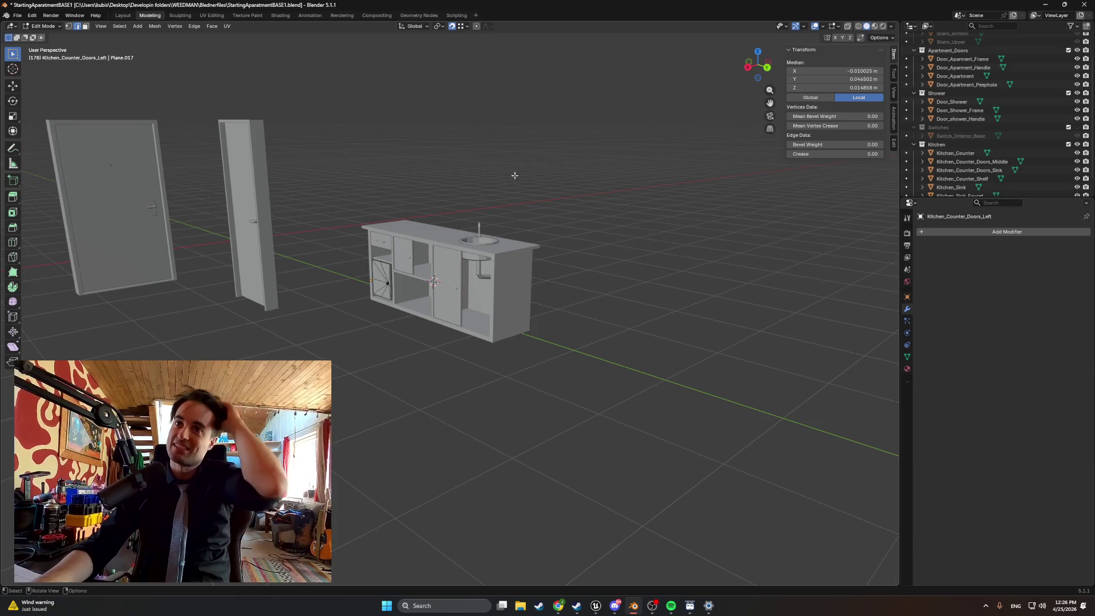
scroll(436, 227, up, 3)
mouse_move(372, 258)
mouse_down()
mouse_move(300, 281)
mouse_move(545, 343)
mouse_move(565, 334)
mouse_up()
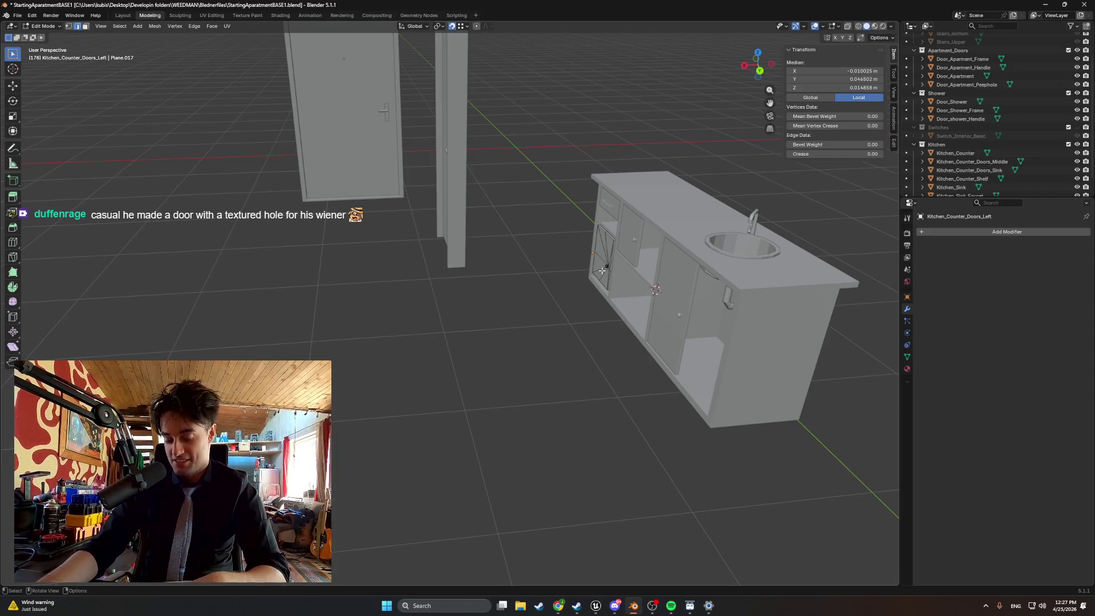
drag(611, 275, 545, 310)
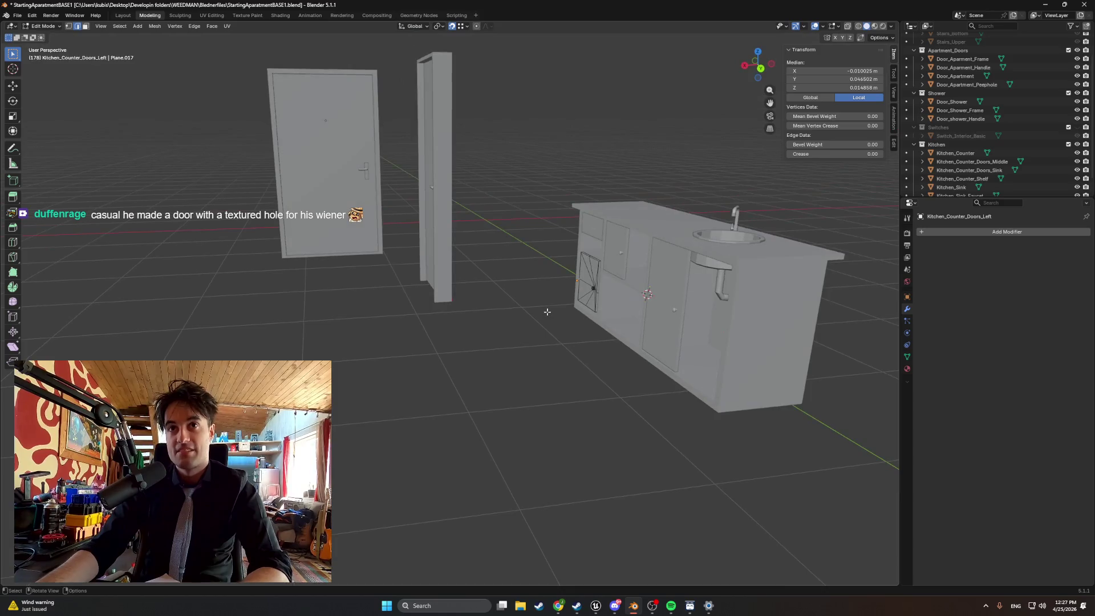
- Unhide the Switches collection and look down on the kitchen counter
click(1068, 127)
drag(713, 245, 631, 230)
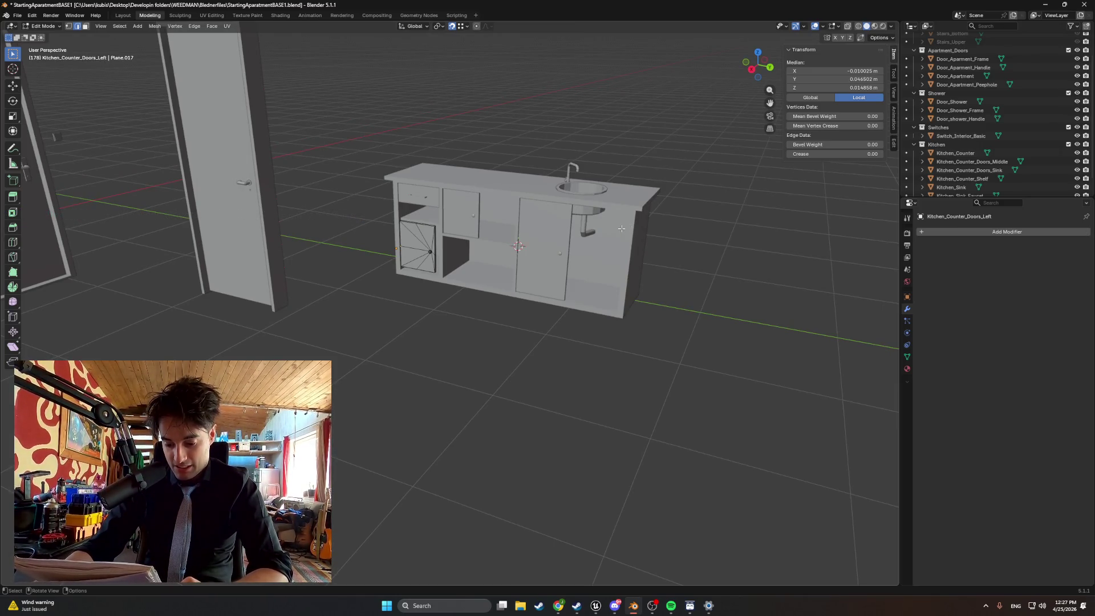
scroll(538, 231, up, 2)
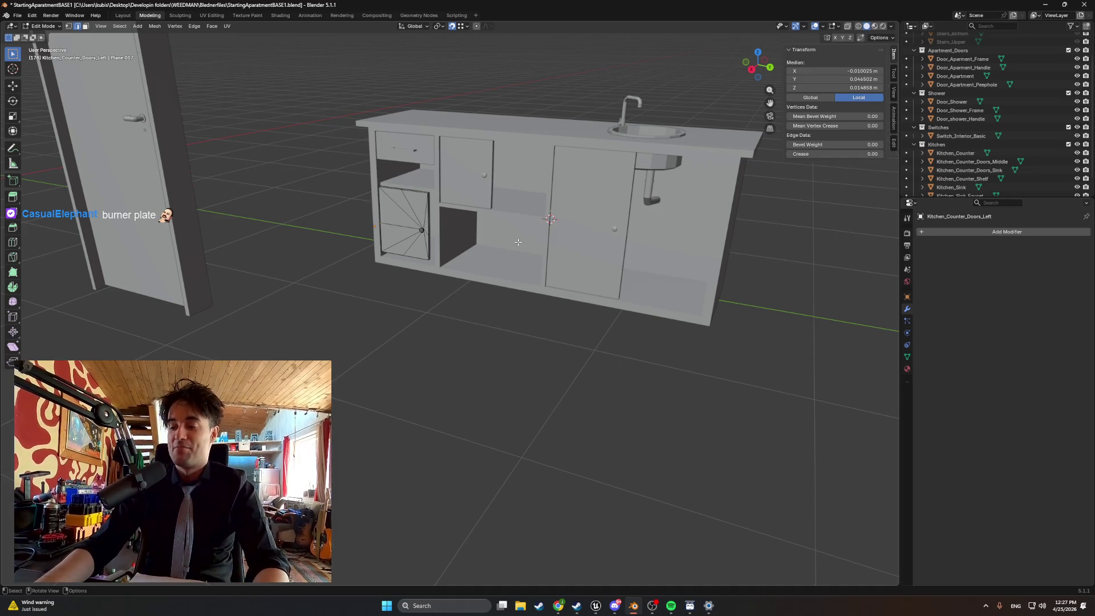
mouse_move(514, 178)
mouse_down()
mouse_move(479, 196)
mouse_move(409, 140)
mouse_up()
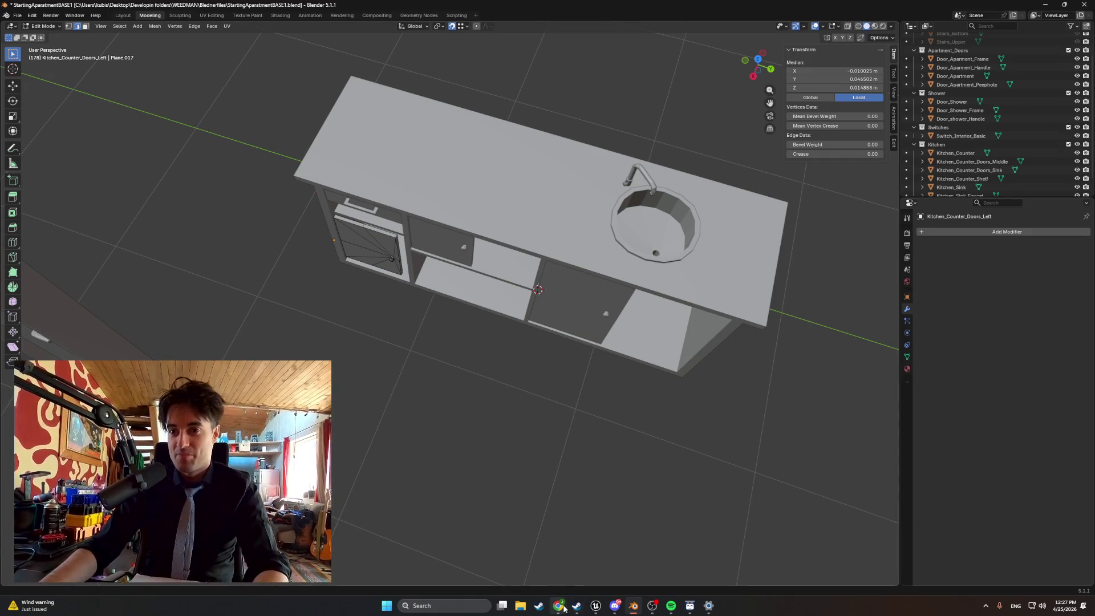
mouse_move(558, 606)
click(591, 557)
key(alt+Tab)
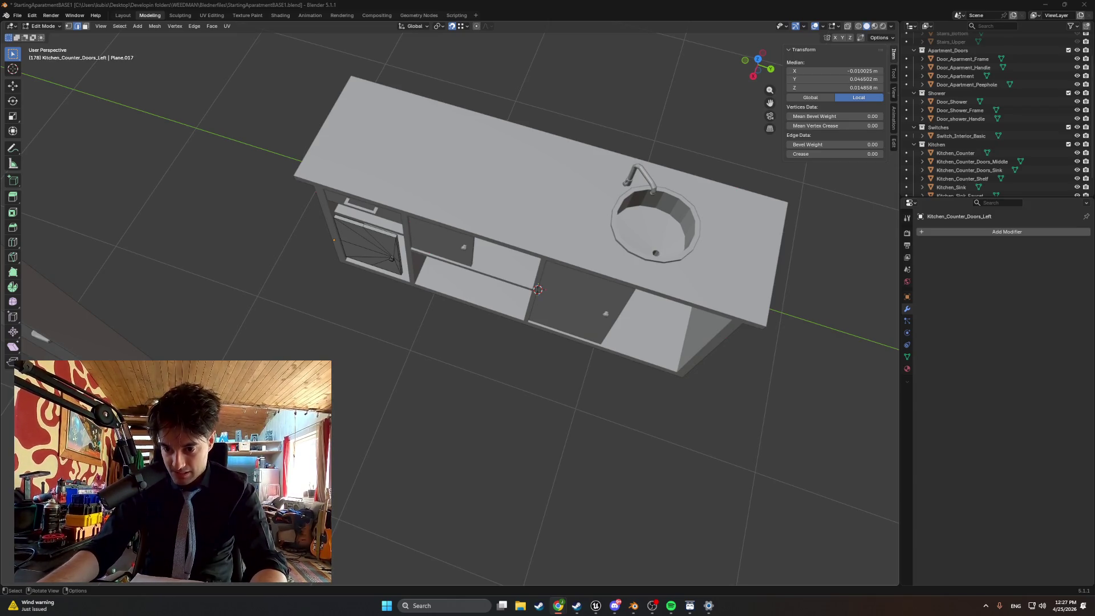
key(alt+Tab)
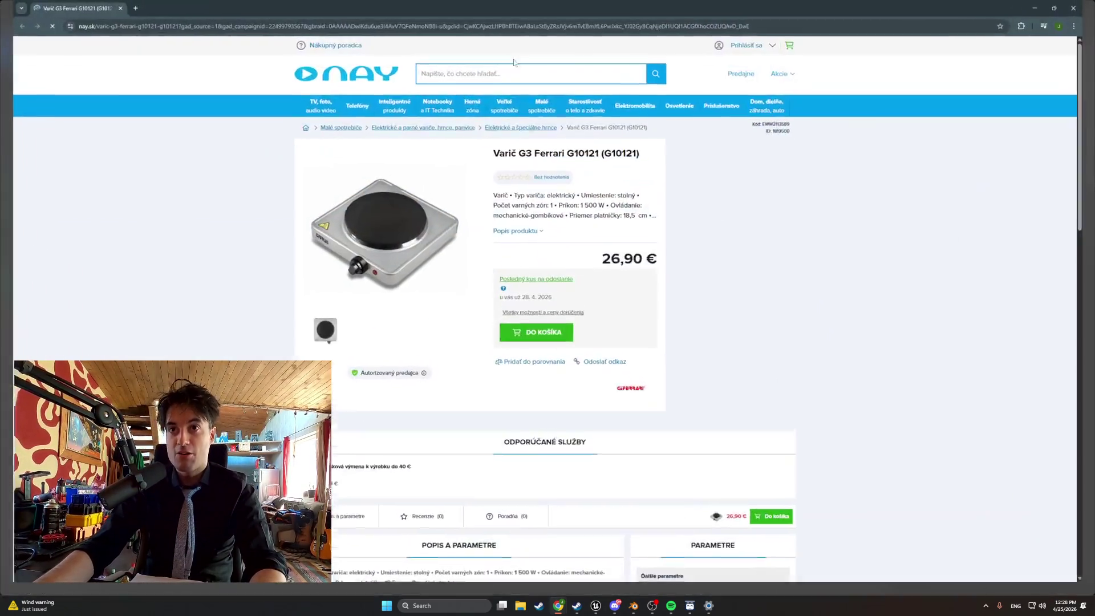
drag(540, 158, 577, 157)
click(396, 240)
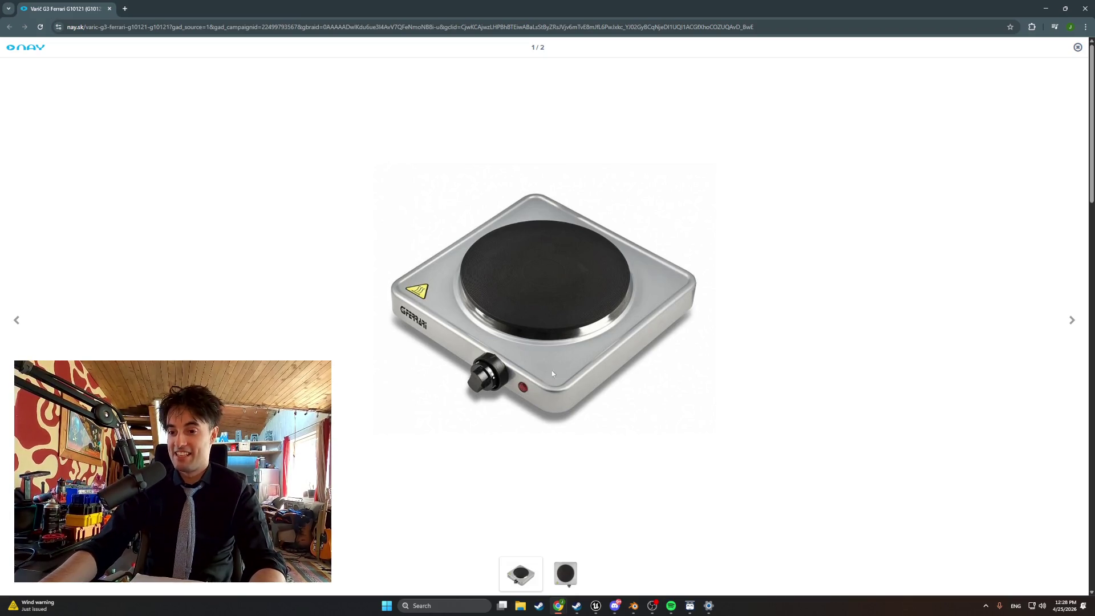
key(alt+Tab)
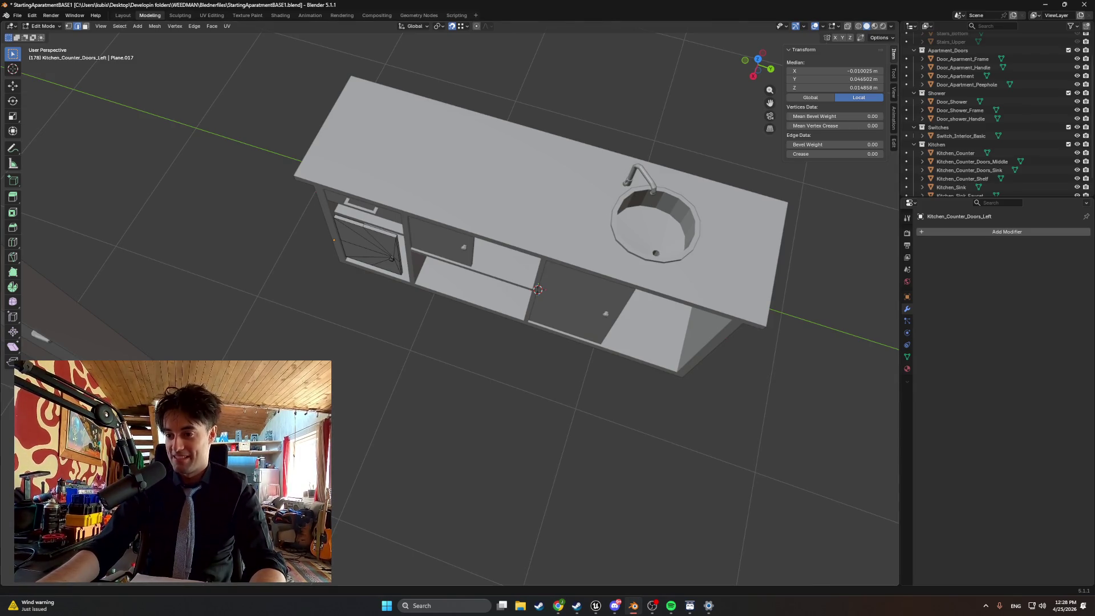
- In Object Mode, test-rotate the sink cabinet door about X, Y and Z, then cancel
mouse_move(850, 547)
mouse_down()
mouse_move(506, 422)
mouse_move(491, 344)
mouse_move(461, 376)
mouse_up()
drag(609, 392, 721, 273)
key(Tab)
click(453, 363)
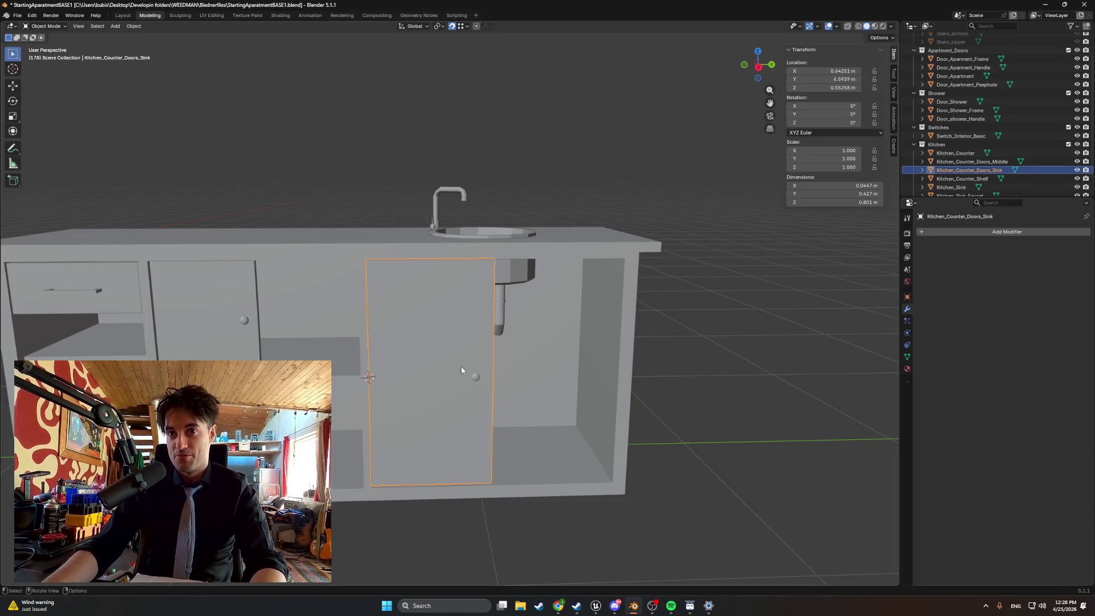
drag(460, 365, 429, 381)
key(r)
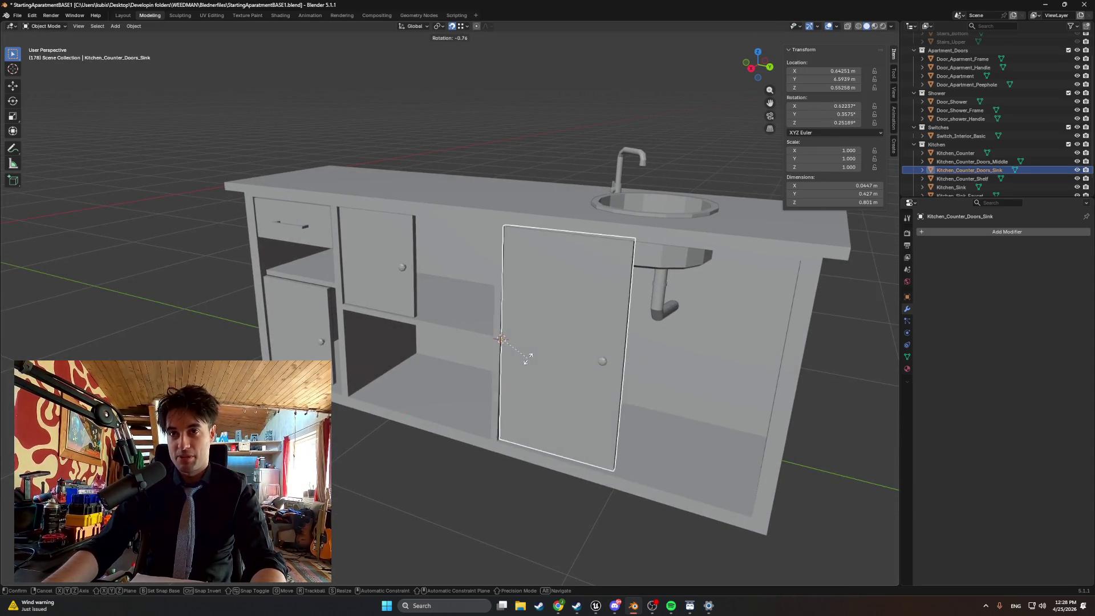
key(x)
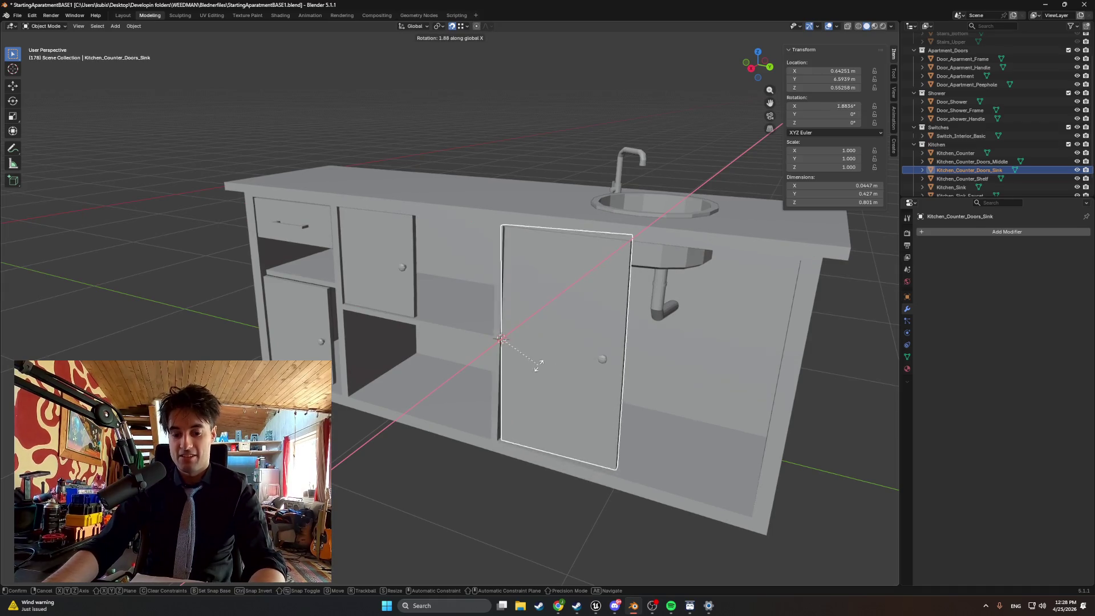
key(y)
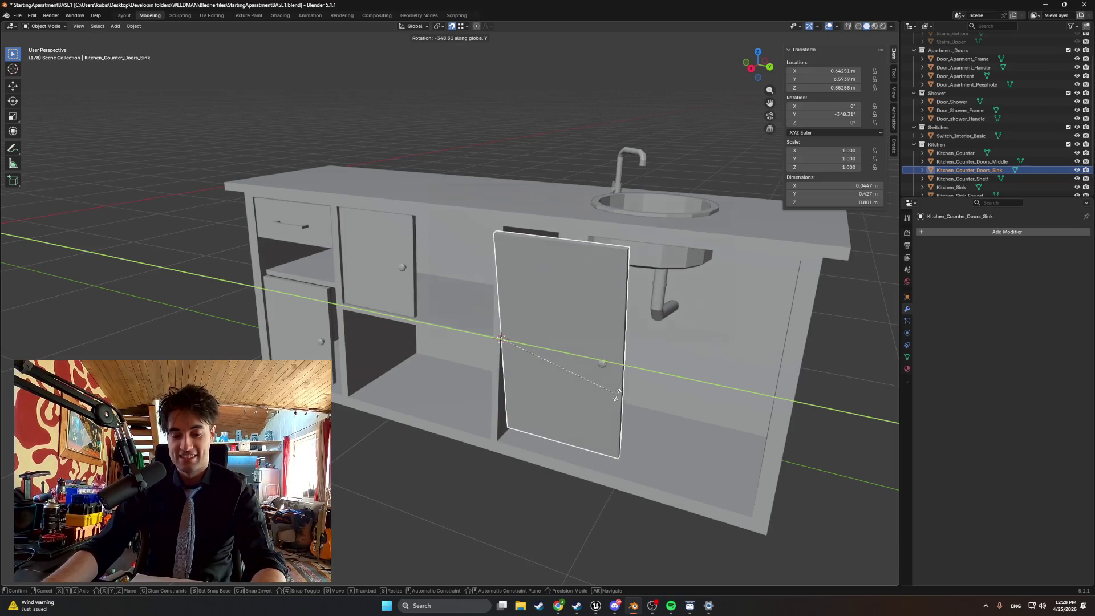
key(z)
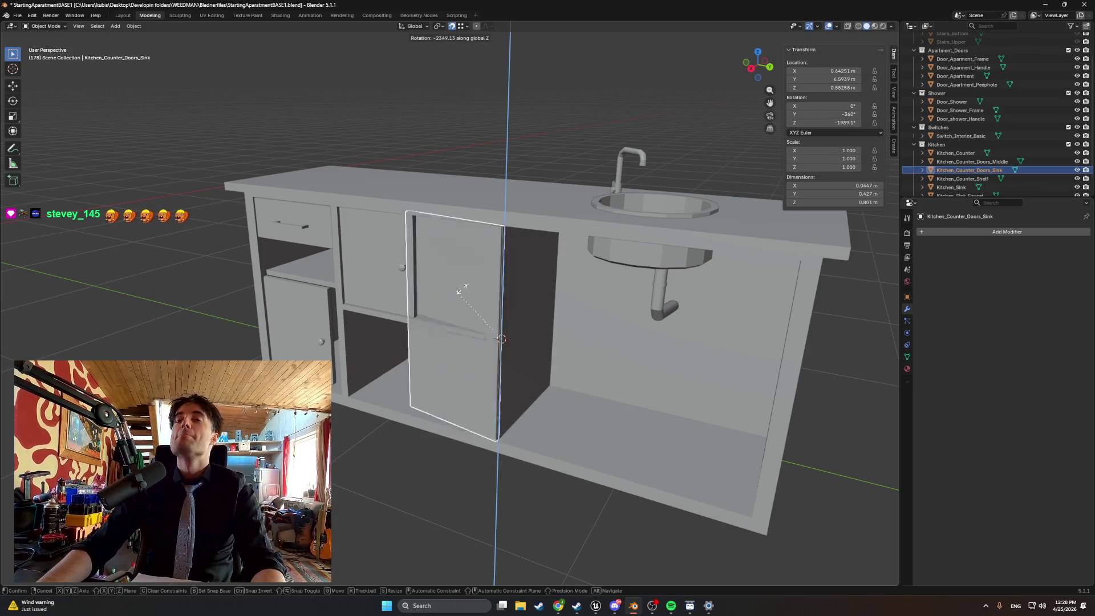
key(Escape)
mouse_move(480, 366)
mouse_down()
mouse_move(345, 398)
mouse_move(483, 336)
mouse_up()
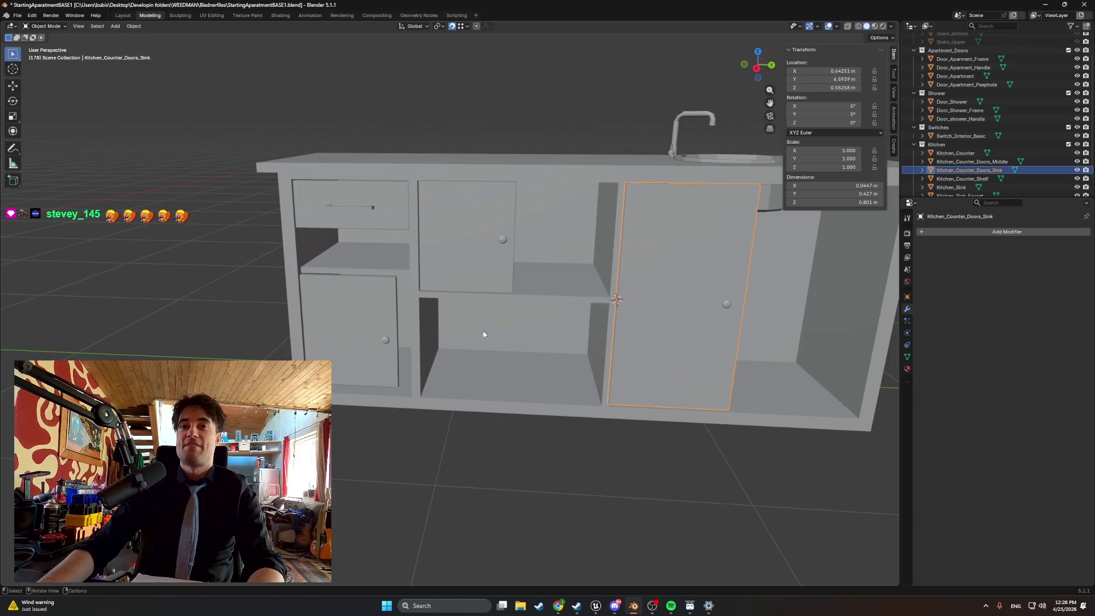
- In top wireframe view, hide the Kitchen, Switches, Shower and Apartment_Doors collections
scroll(460, 285, up, 3)
key(KP_7)
key(z)
scroll(398, 235, up, 6)
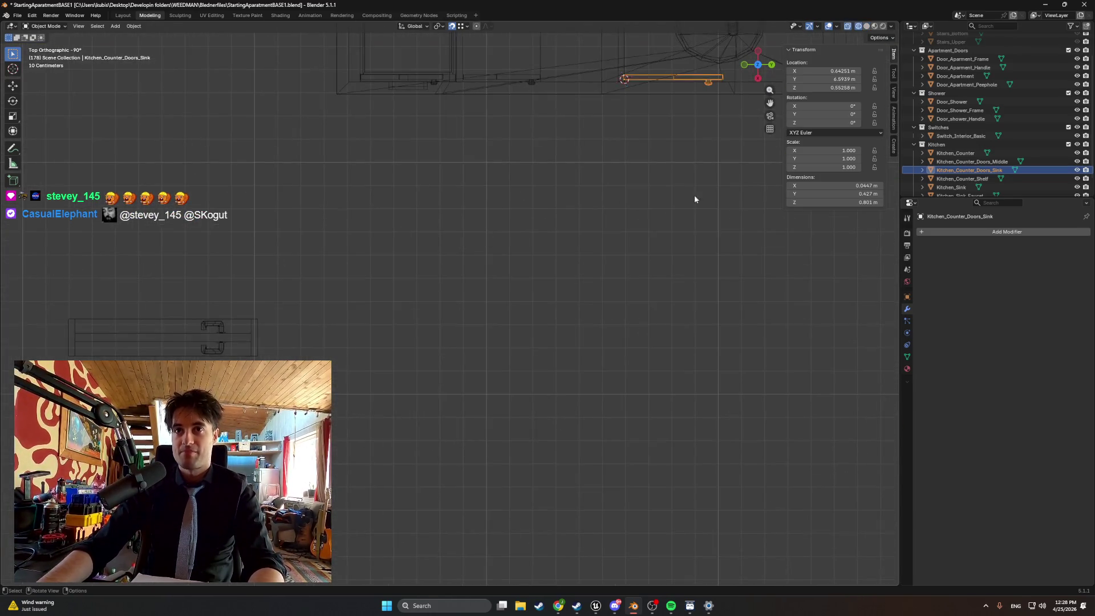
click(1077, 145)
click(1077, 127)
click(1077, 93)
click(1077, 50)
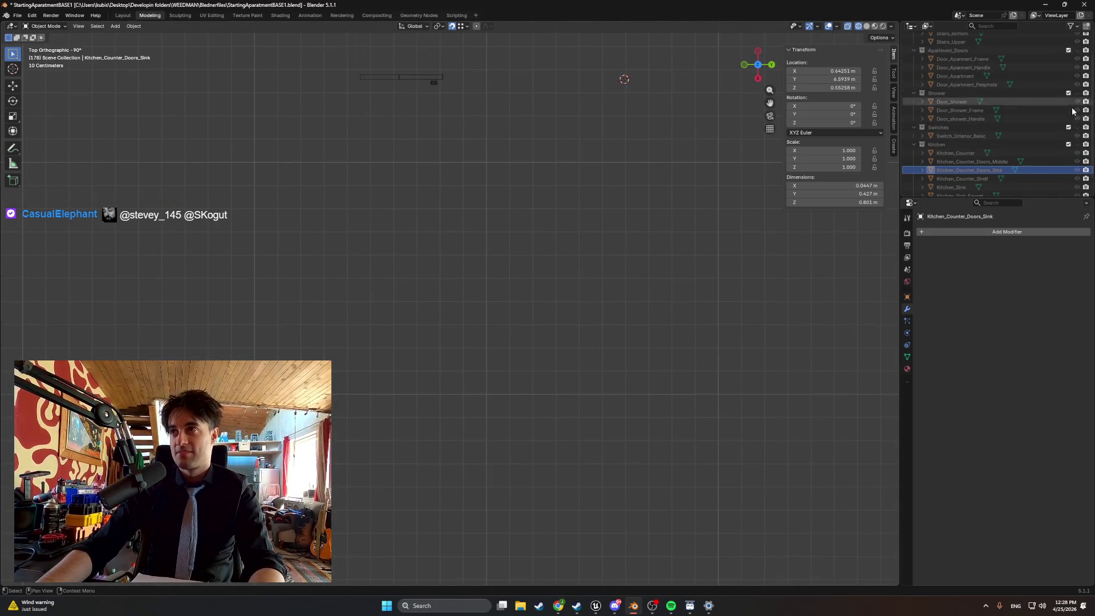
scroll(491, 248, up, 6)
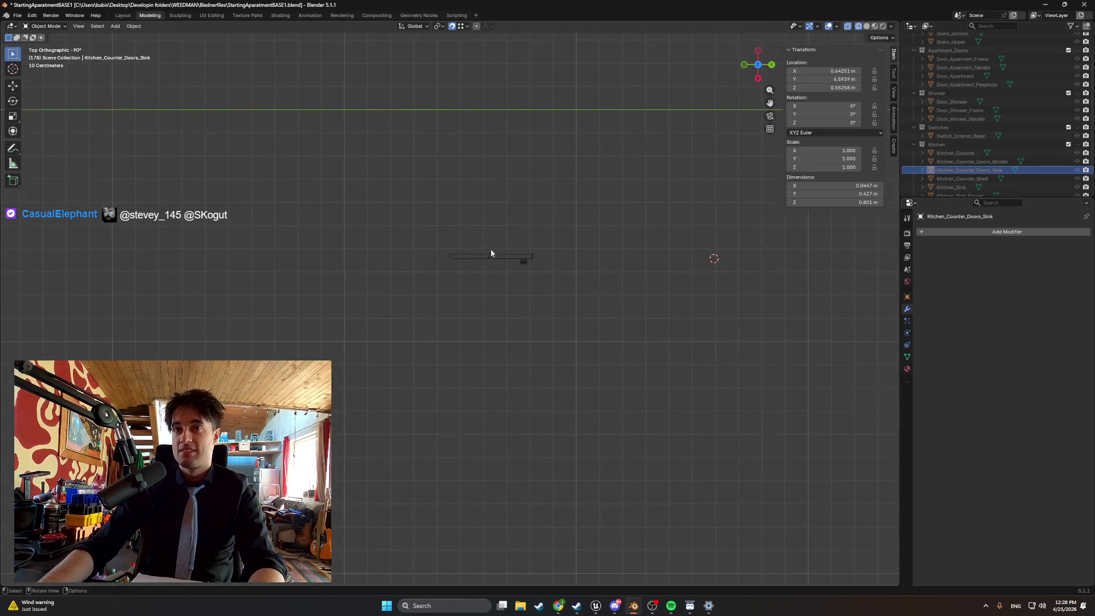
scroll(454, 198, up, 6)
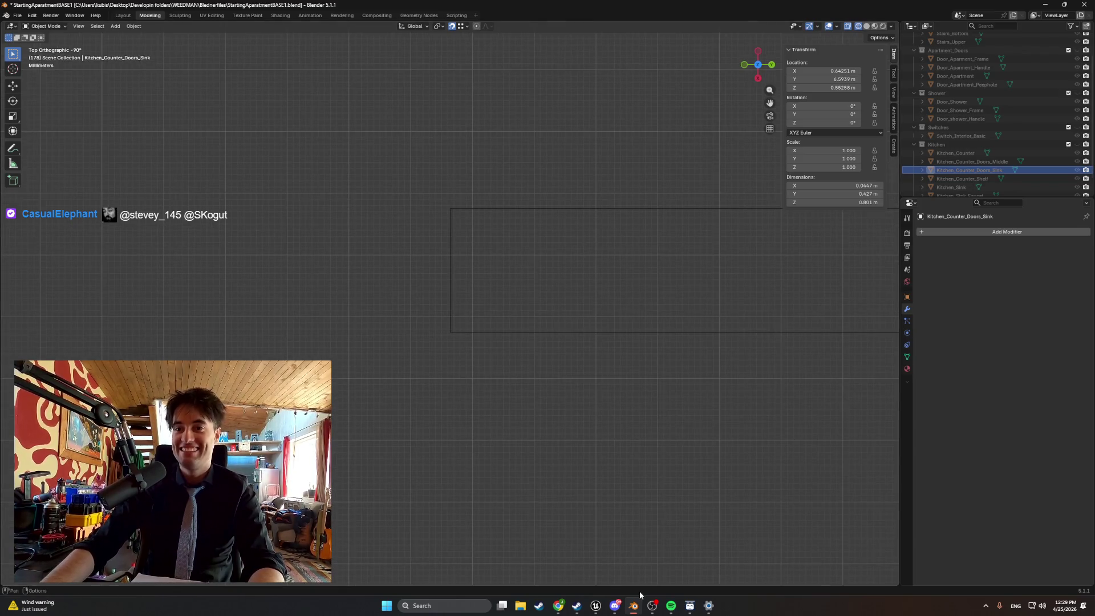
- Back in a perspective view, select the Kitchen_Counter_Doors_Left door
click(671, 605)
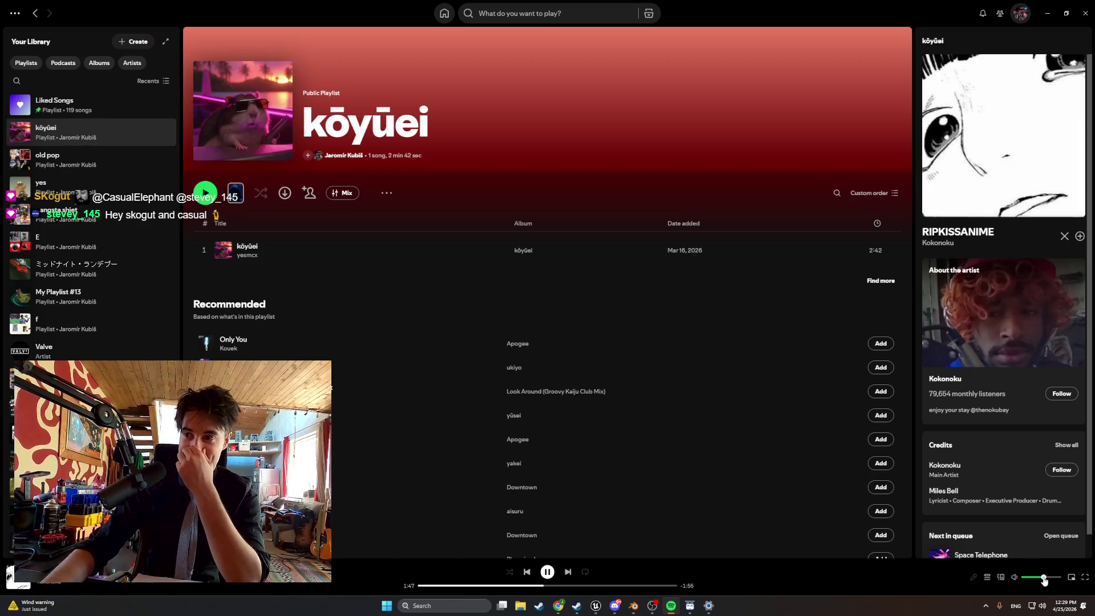
click(1047, 12)
mouse_move(652, 273)
mouse_down()
mouse_move(609, 240)
mouse_move(542, 342)
mouse_move(597, 306)
mouse_move(607, 339)
mouse_move(433, 451)
mouse_up()
click(496, 423)
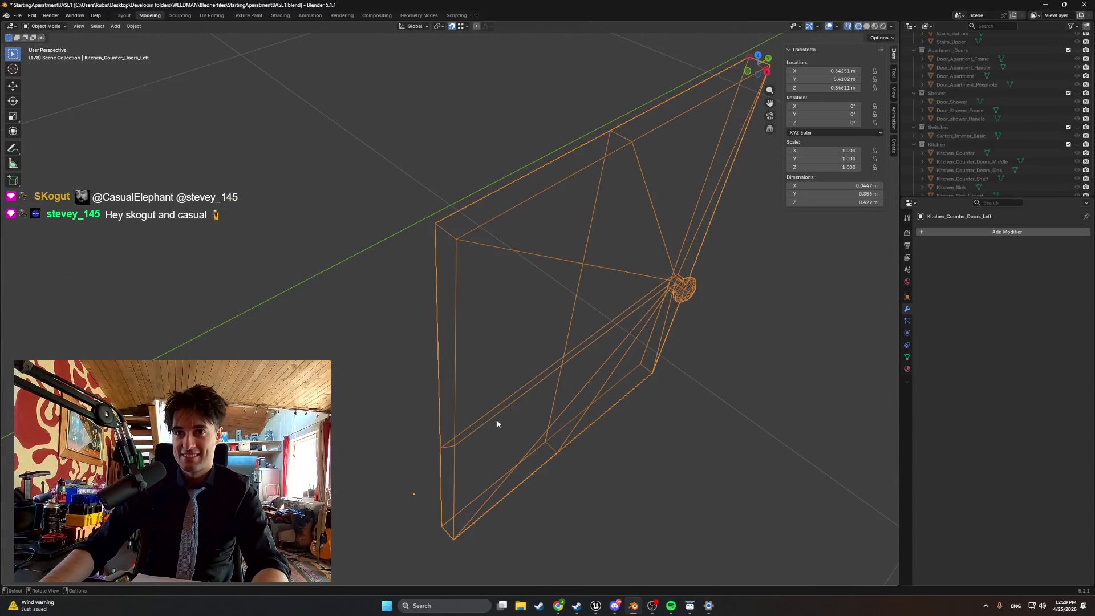
- In Edit Mode, select a side edge of Kitchen_Counter_Doors_Left and view it from above
key(Tab)
click(441, 449)
key(ctrl+KP_3)
key(KP_7)
scroll(397, 275, up, 3)
scroll(397, 275, up, 8)
key(g)
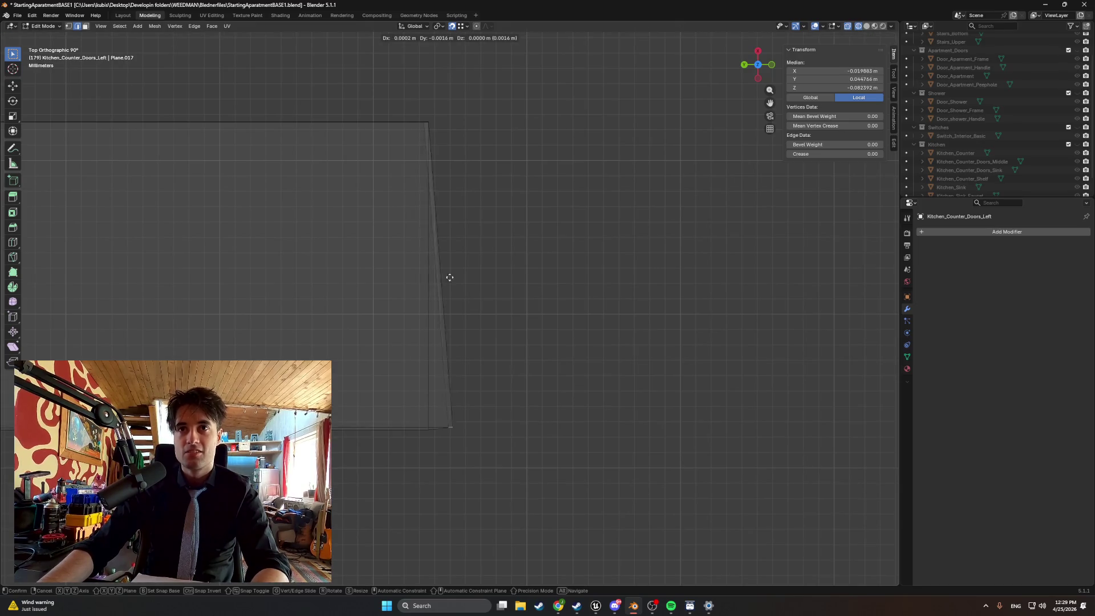
right_click(435, 283)
mouse_move(435, 283)
mouse_down()
mouse_move(453, 302)
mouse_move(469, 405)
mouse_move(409, 351)
mouse_up()
click(441, 386)
key(KP_Decimal)
key(ctrl+KP_1)
scroll(459, 314, down, 3)
mouse_move(458, 315)
mouse_down()
mouse_move(447, 362)
mouse_move(462, 283)
mouse_move(479, 263)
mouse_up()
scroll(396, 350, up, 9)
- Nudge the selected edge along Y in two small moves to median Y 0.45439 m
key(g)
key(y)
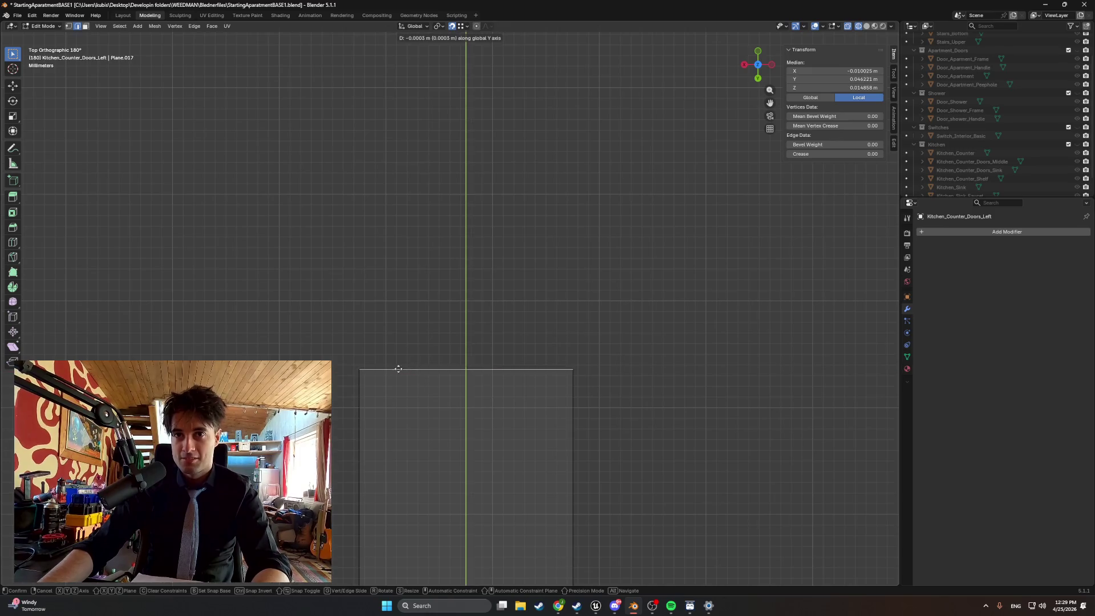
click(398, 371)
key(g)
key(y)
click(354, 368)
- Show the door with solid shading and unhide the Kitchen collection
drag(353, 368, 416, 350)
scroll(445, 411, down, 6)
mouse_move(458, 399)
mouse_down()
mouse_move(477, 348)
mouse_move(533, 340)
mouse_move(526, 349)
mouse_up()
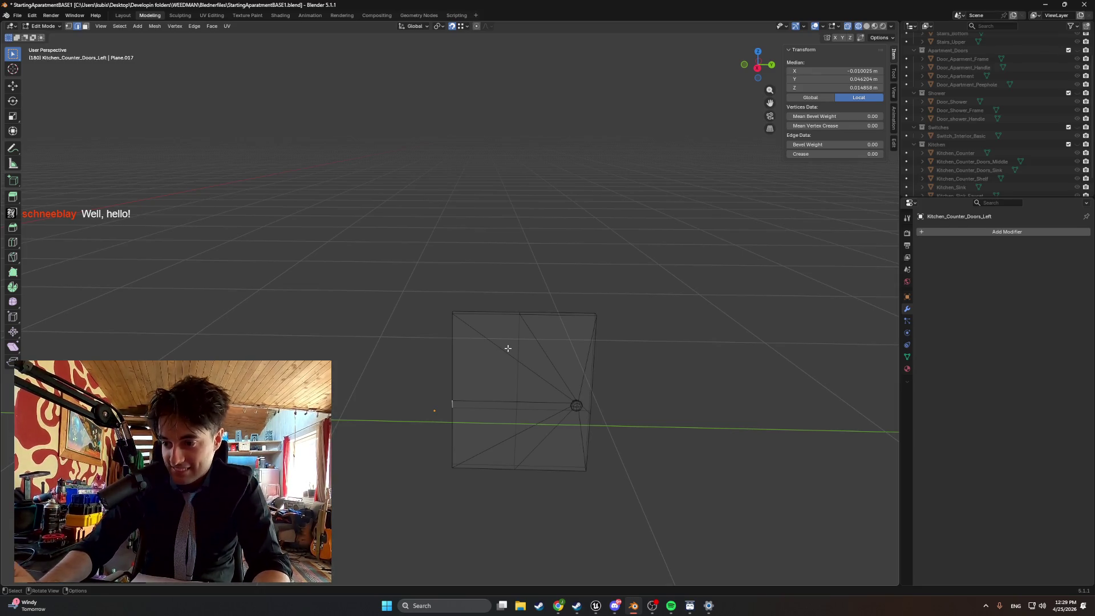
key(z)
click(456, 337)
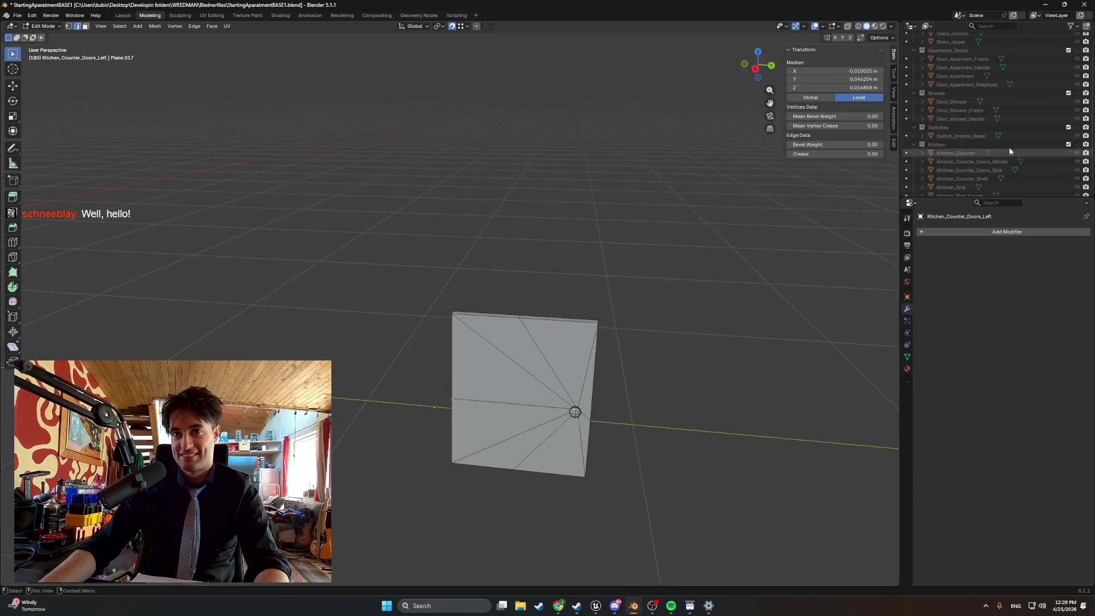
click(1077, 146)
- Switch to wireframe shading and select the door's tall narrow face and the face below it
mouse_move(576, 342)
mouse_down()
mouse_move(540, 309)
mouse_move(414, 251)
mouse_move(519, 220)
mouse_move(540, 247)
mouse_move(536, 273)
mouse_move(609, 261)
mouse_move(473, 223)
mouse_move(557, 220)
mouse_move(529, 207)
mouse_up()
scroll(540, 308, down, 5)
key(shift+z)
scroll(414, 251, up, 6)
click(557, 220)
click(557, 263)
shift+click(549, 391)
- Select the door's bottom horizontal edge and lower it along Z
mouse_move(549, 390)
mouse_down()
mouse_move(514, 261)
mouse_move(532, 325)
mouse_move(564, 325)
mouse_move(589, 344)
mouse_move(591, 384)
mouse_move(550, 152)
mouse_move(489, 296)
mouse_up()
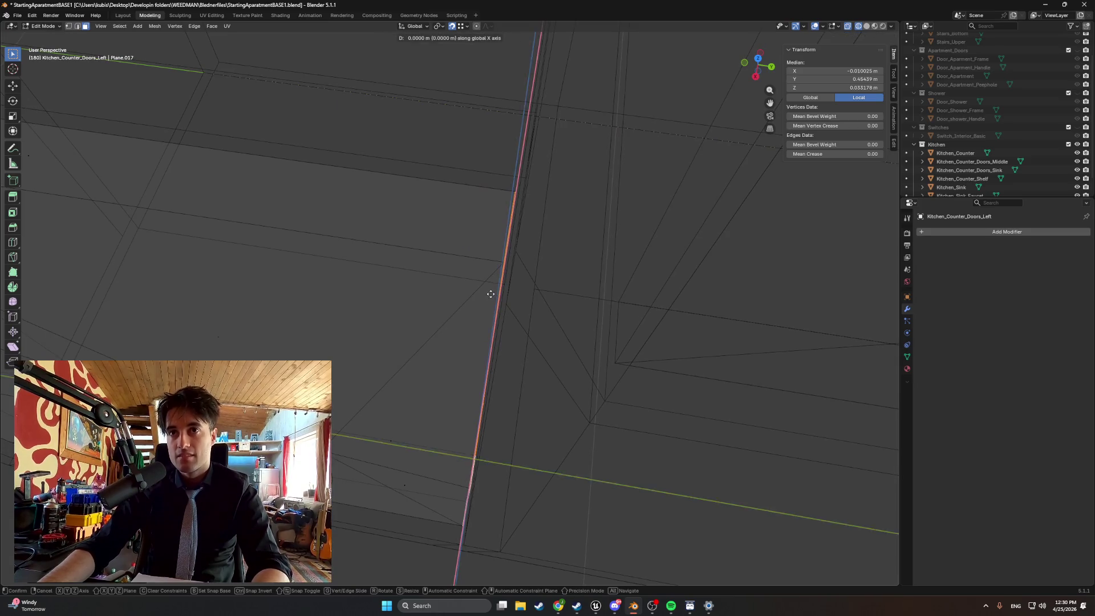
mouse_move(481, 312)
mouse_down()
mouse_move(487, 255)
mouse_move(422, 335)
mouse_up()
scroll(423, 335, down, 5)
click(389, 393)
click(386, 396)
drag(387, 396, 402, 374)
key(g)
key(z)
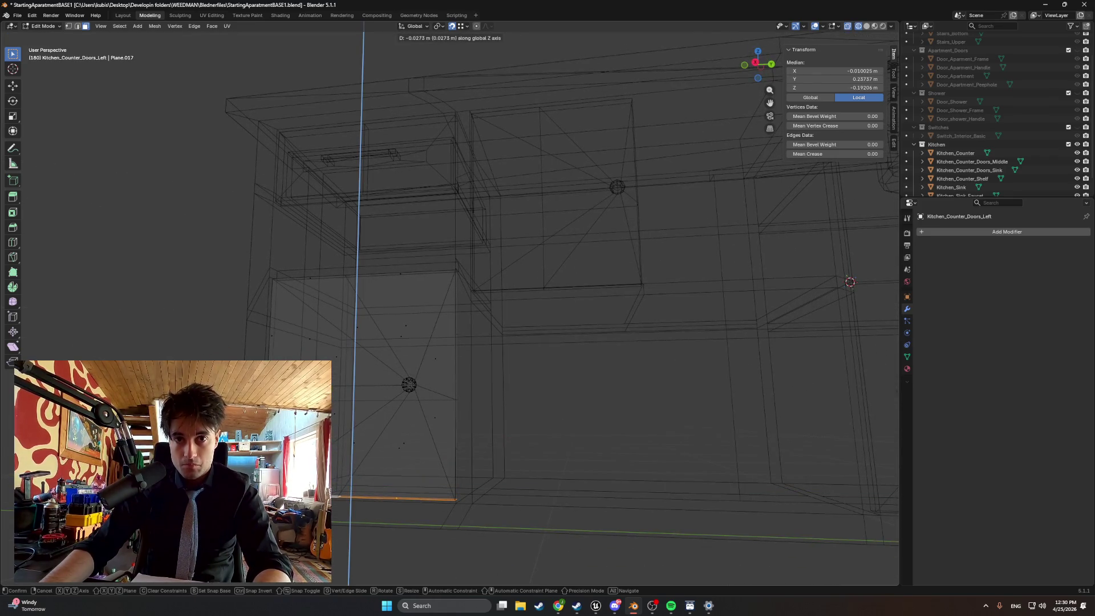
click(453, 307)
- Select the door's narrow side faces, then deselect everything and return to solid shading
scroll(453, 307, up, 6)
mouse_move(453, 307)
mouse_down()
mouse_move(447, 293)
mouse_move(395, 331)
mouse_move(515, 332)
mouse_move(447, 418)
mouse_up()
click(459, 445)
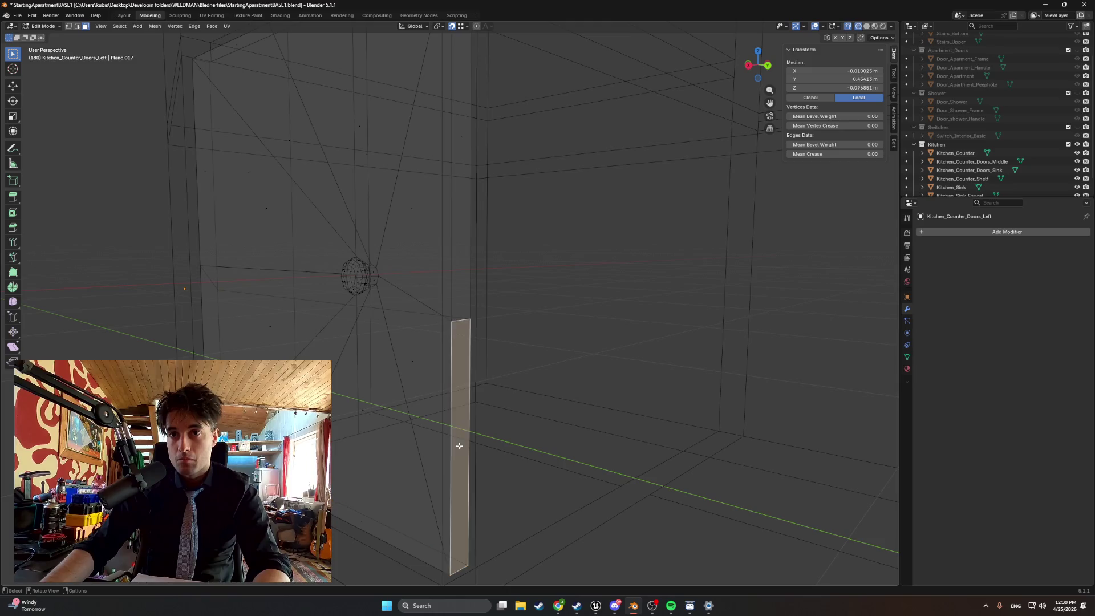
shift+click(460, 145)
drag(435, 217, 483, 223)
scroll(483, 223, down, 8)
scroll(483, 220, up, 4)
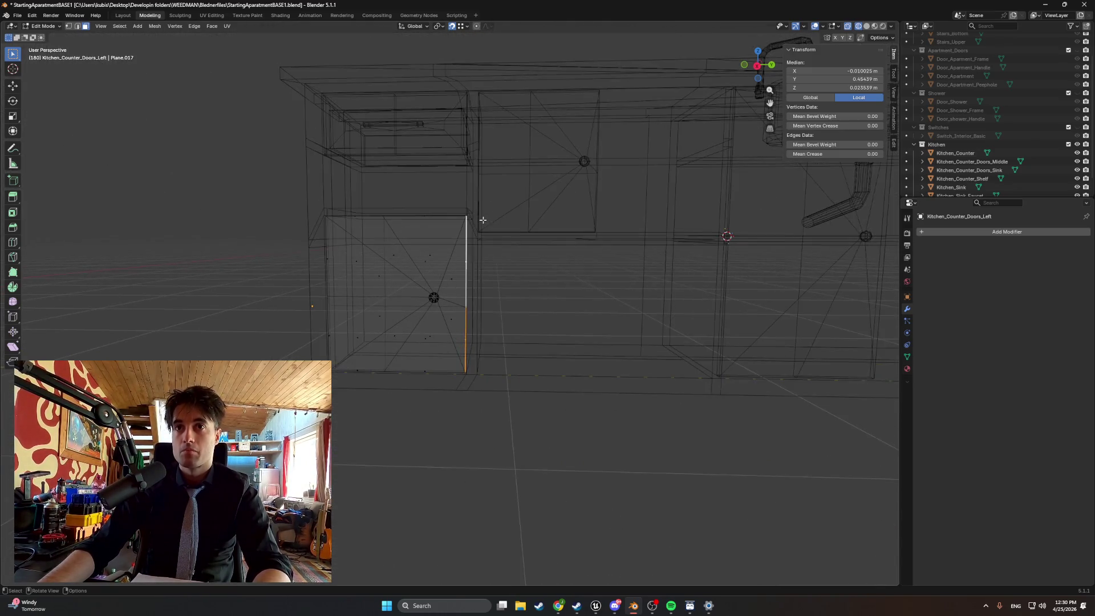
click(532, 304)
mouse_move(426, 276)
mouse_down()
mouse_move(445, 261)
mouse_move(436, 275)
mouse_up()
scroll(435, 275, down, 6)
scroll(436, 273, up, 6)
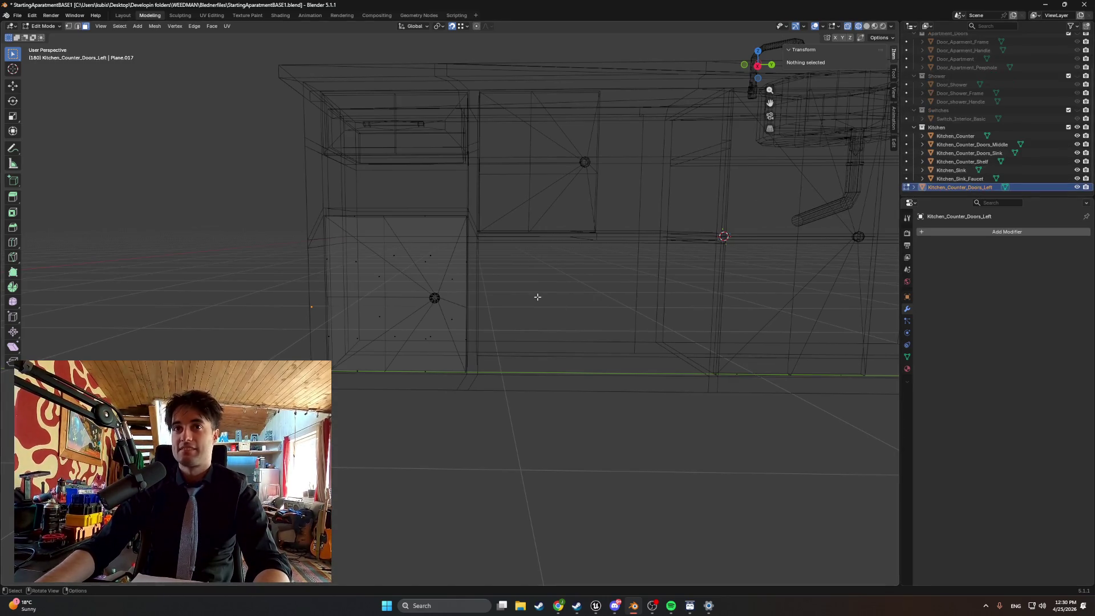
scroll(536, 298, down, 4)
key(z)
click(837, 236)
- Orbit and zoom around the counter to check the new left door, then switch to Unreal Engine
mouse_move(751, 237)
mouse_down()
mouse_move(659, 240)
mouse_move(628, 259)
mouse_up()
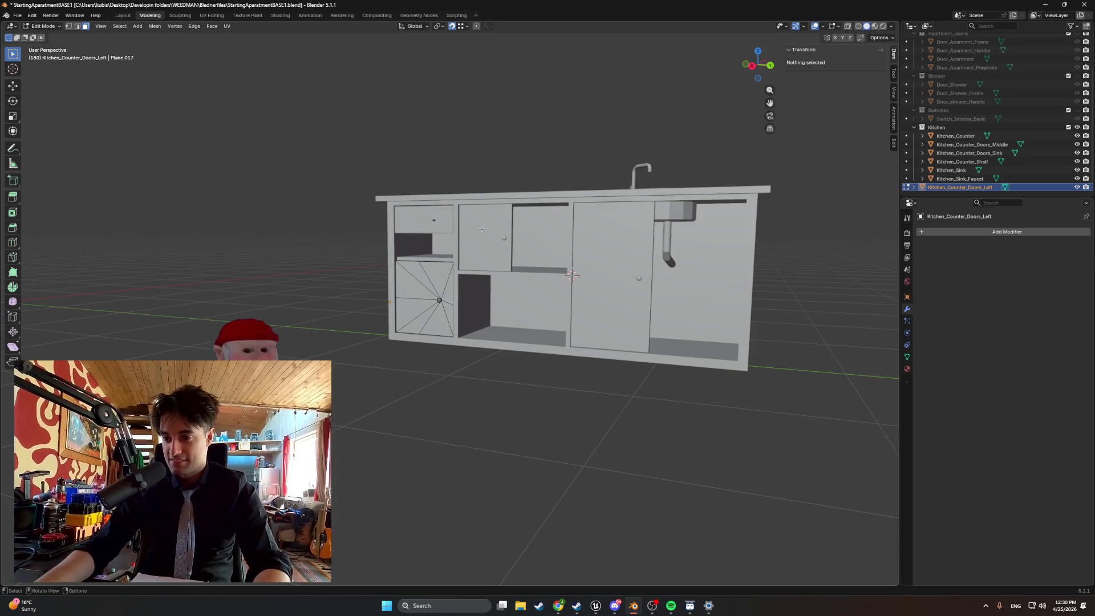
scroll(482, 228, down, 3)
scroll(482, 228, up, 5)
mouse_move(482, 228)
mouse_down()
mouse_move(434, 342)
mouse_move(399, 270)
mouse_move(431, 291)
mouse_move(302, 260)
mouse_move(453, 276)
mouse_move(458, 253)
mouse_up()
scroll(420, 355, up, 3)
scroll(420, 355, down, 1)
scroll(399, 270, down, 2)
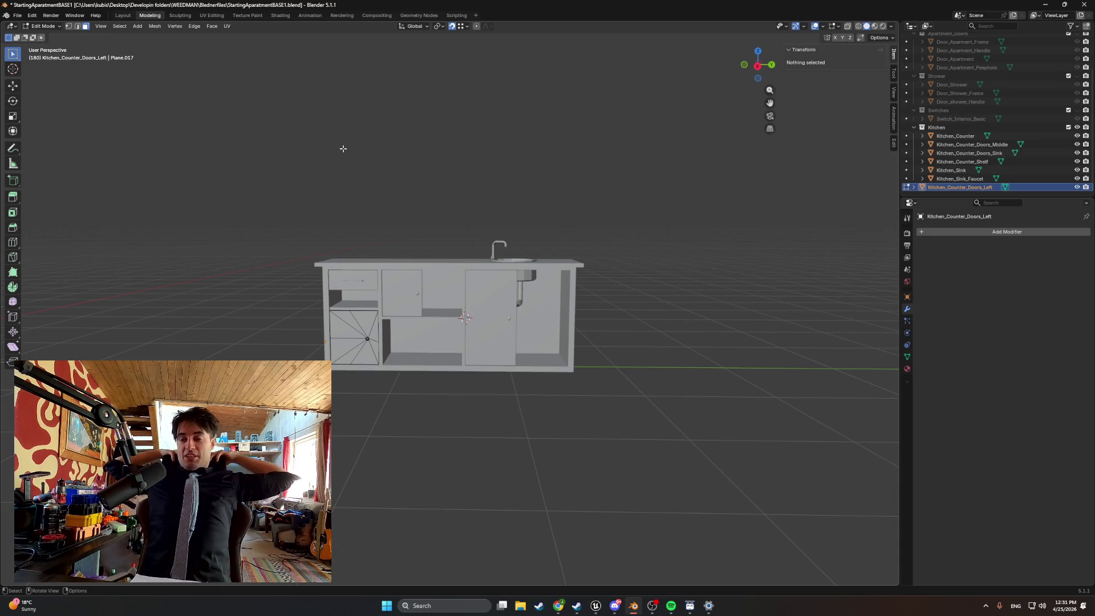
scroll(421, 237, up, 5)
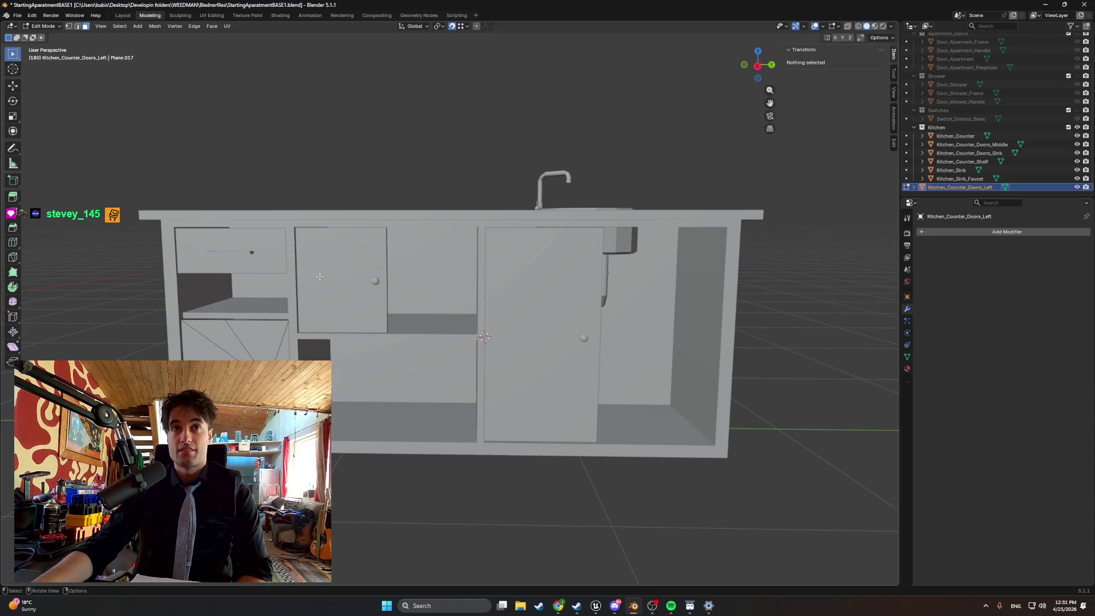
key(alt+Tab)
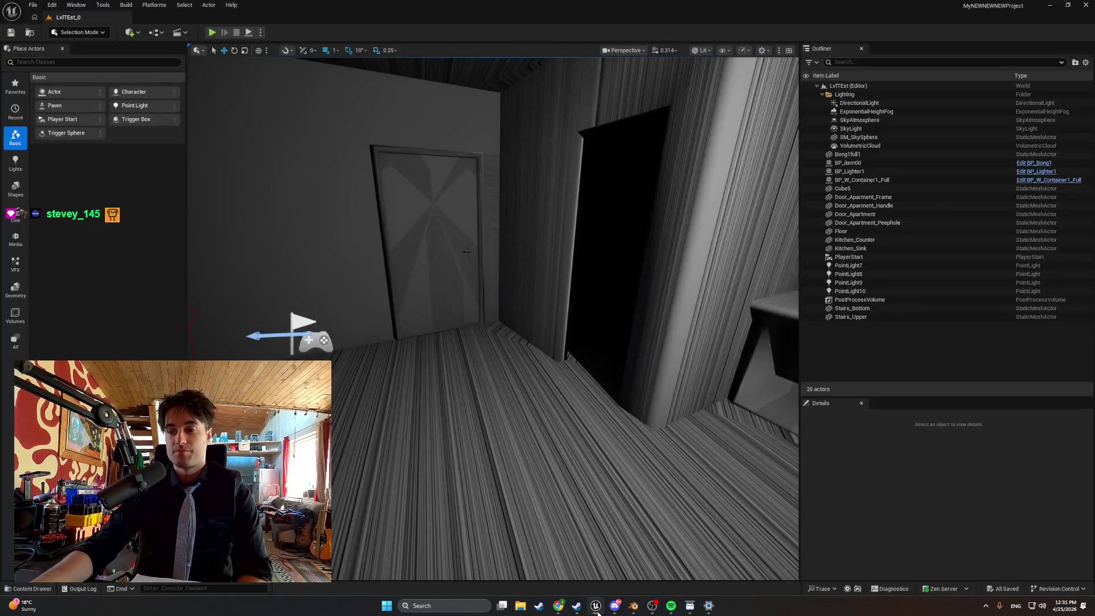
- Open the Content Drawer at the ITEMS > Items_BPs > MasterItems folder
key(ctrl+space)
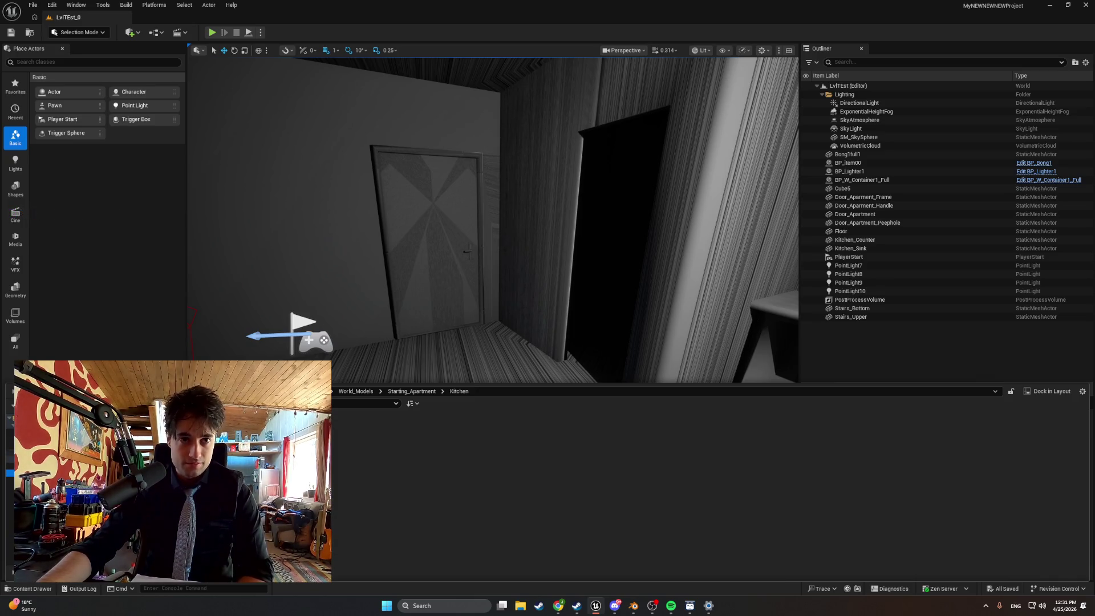
click(10, 493)
click(10, 513)
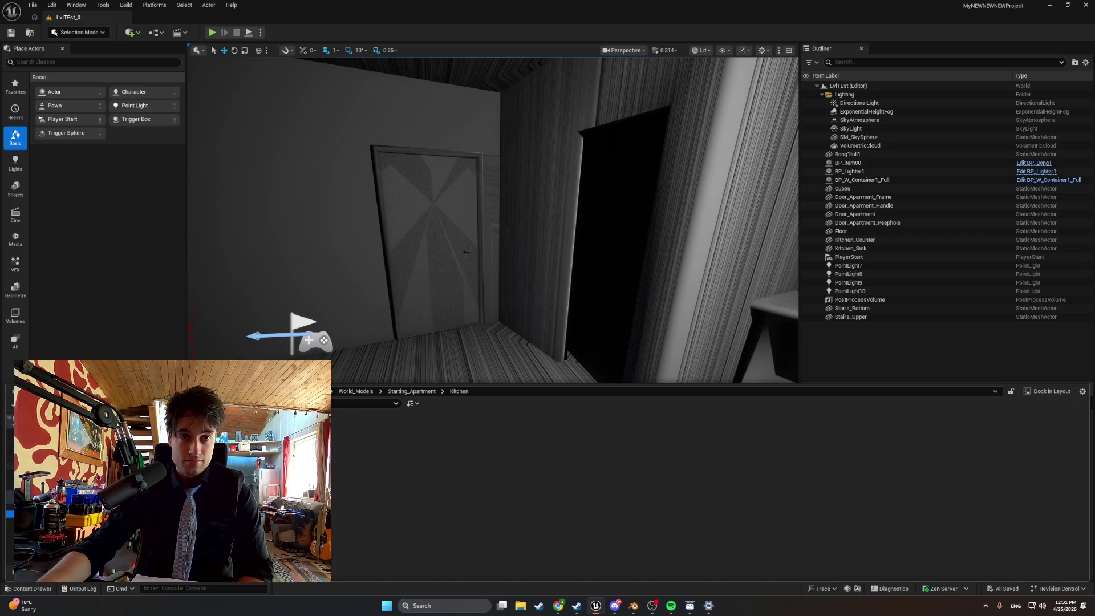
click(11, 493)
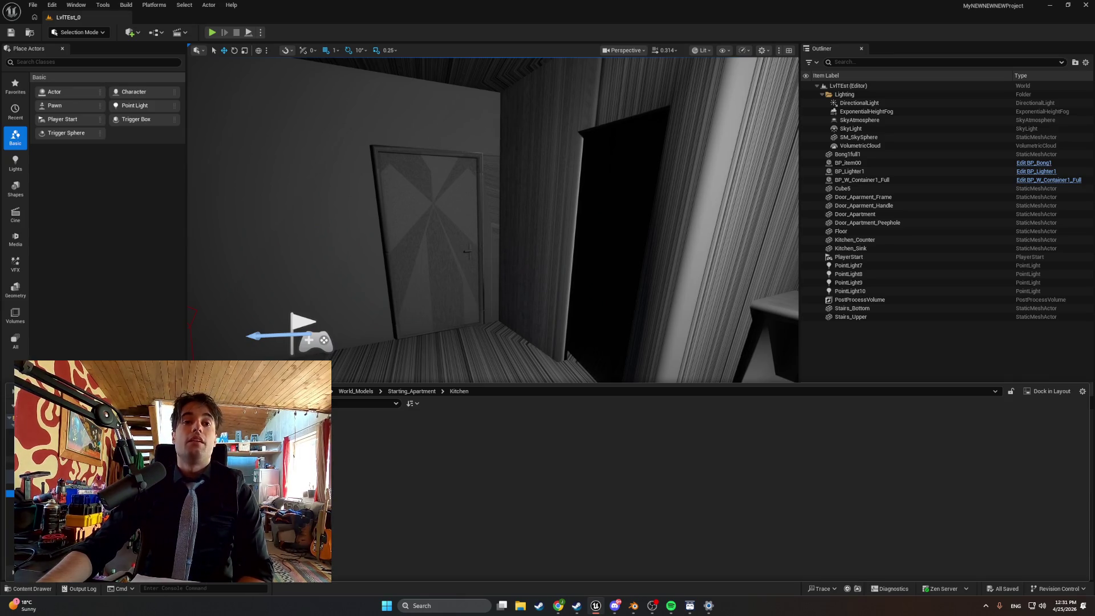
click(10, 466)
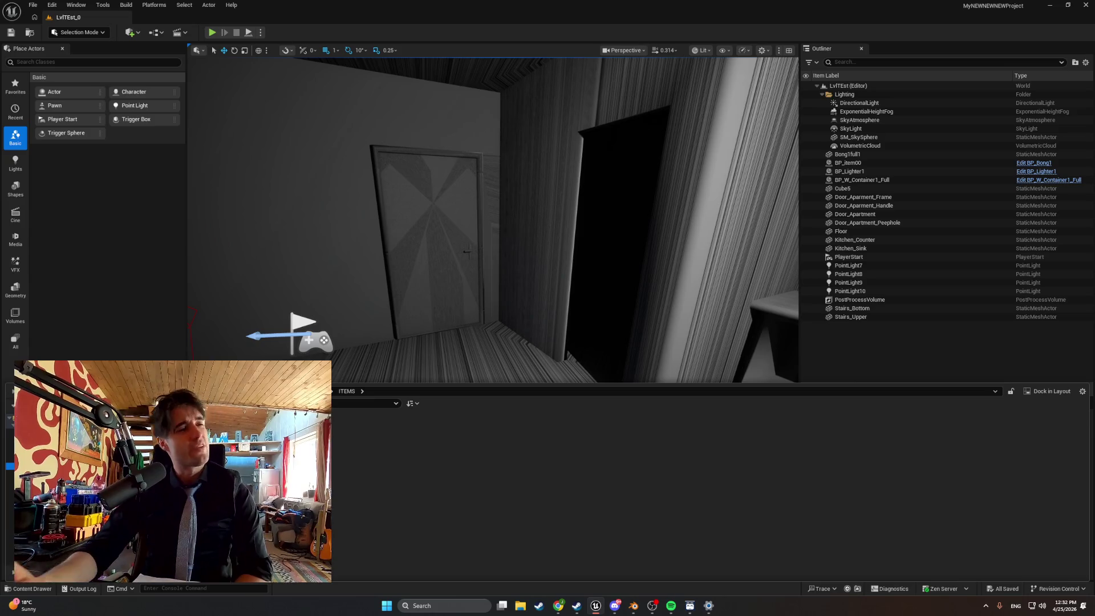
click(45, 472)
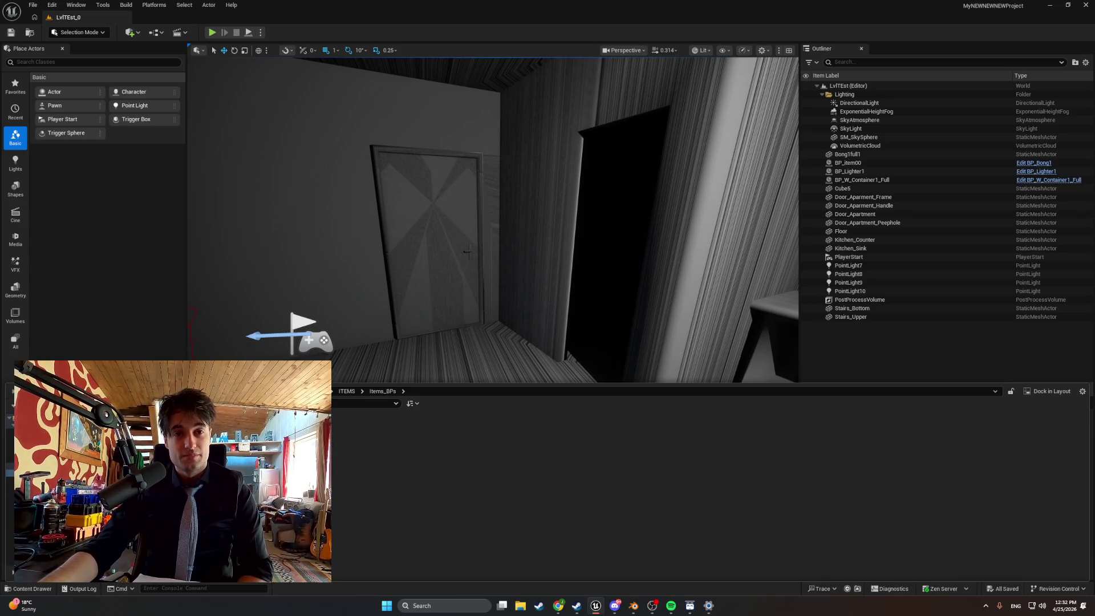
click(51, 486)
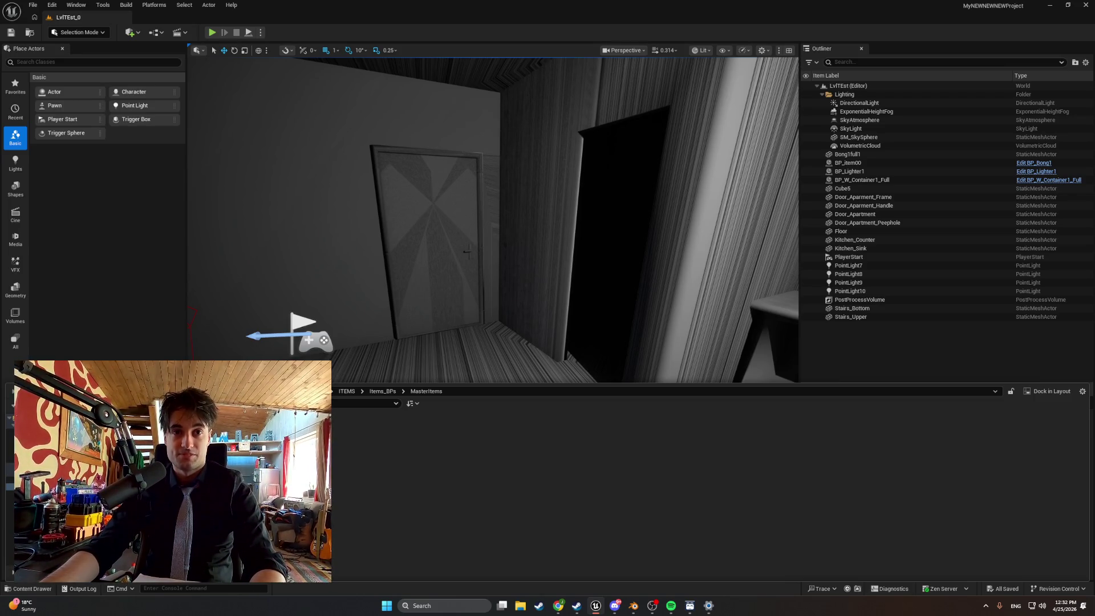
key(Escape)
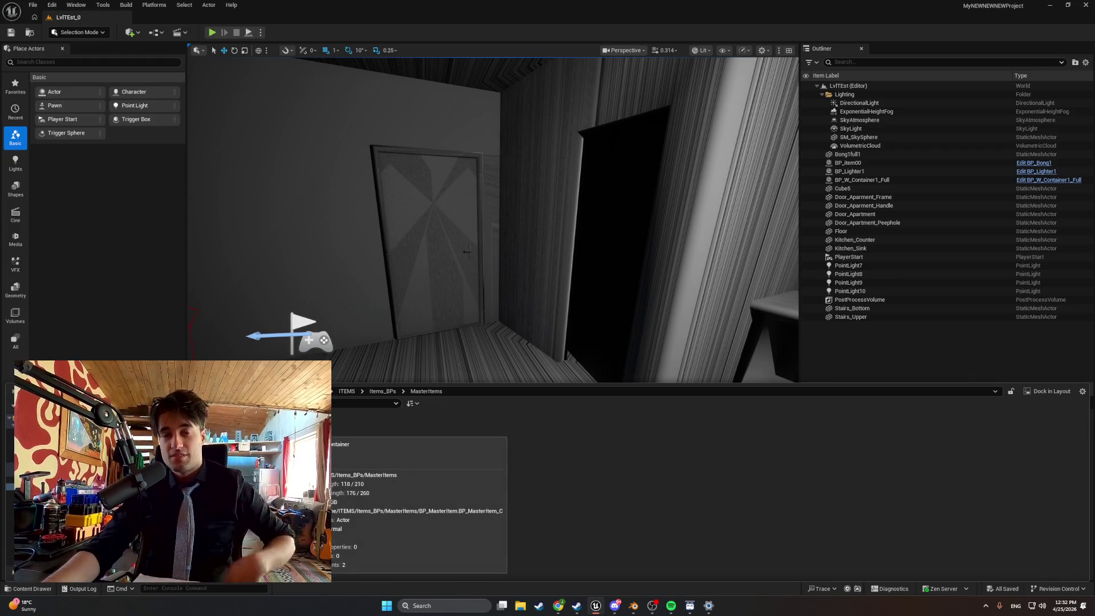
- Create an Actor-based Blueprint Class in MasterItems, then return to Blender
right_click(306, 428)
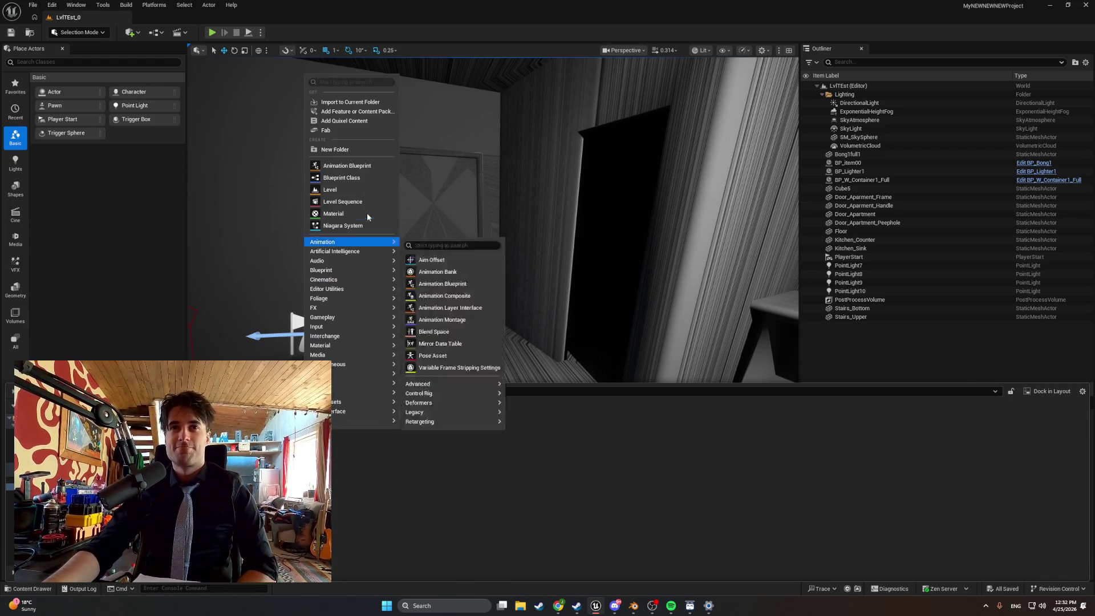
click(362, 179)
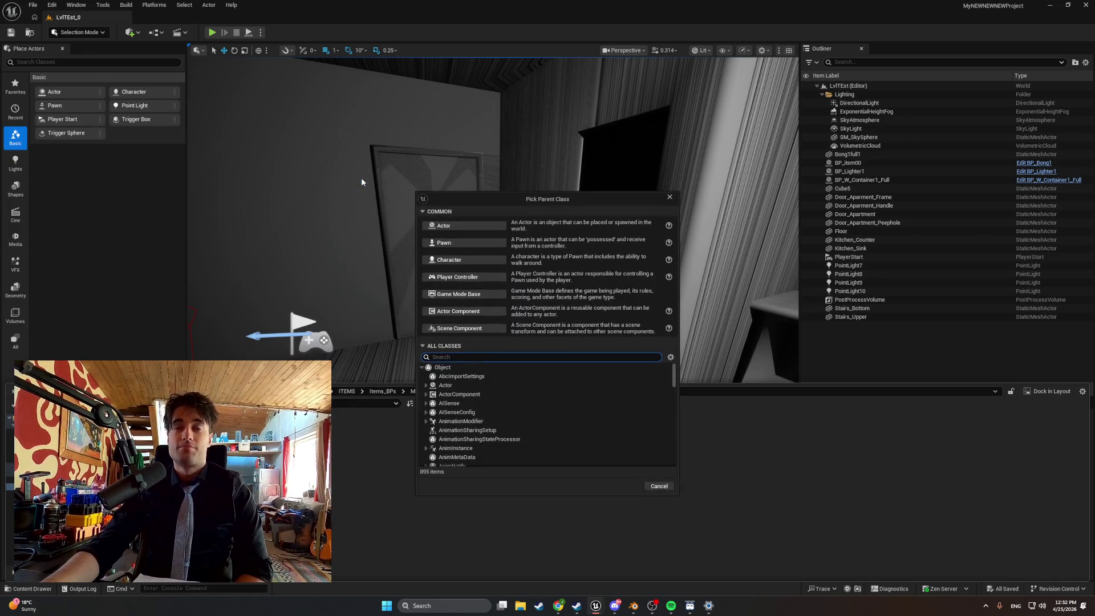
click(429, 226)
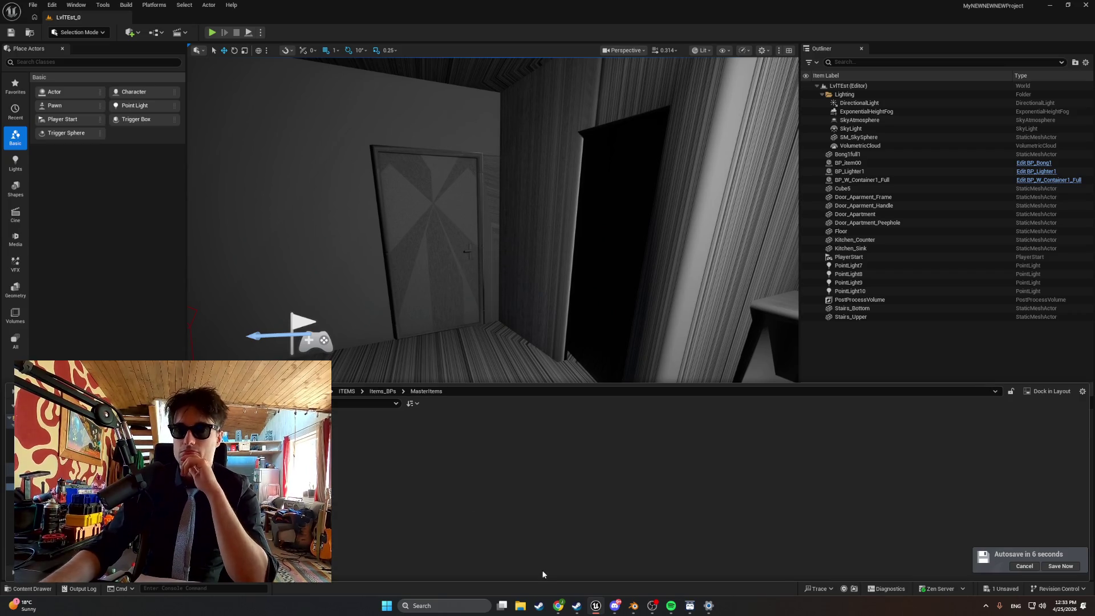
click(633, 604)
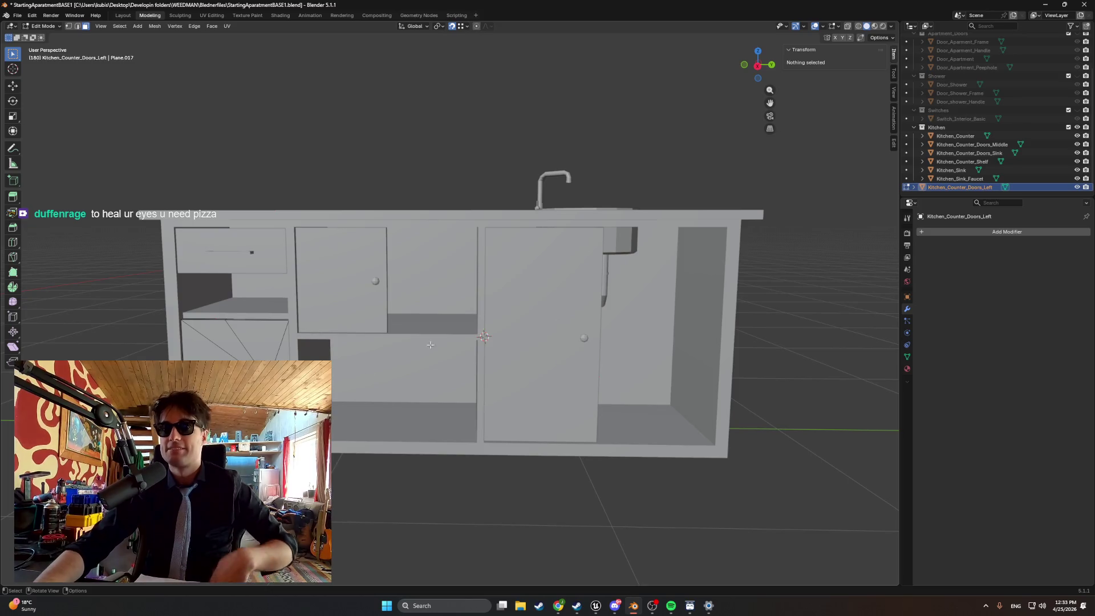
- Move Kitchen_Counter_Doors_Left into the Kitchen collection in the Outliner
scroll(516, 390, up, 3)
mouse_move(516, 390)
mouse_down()
mouse_move(359, 405)
mouse_move(341, 393)
mouse_up()
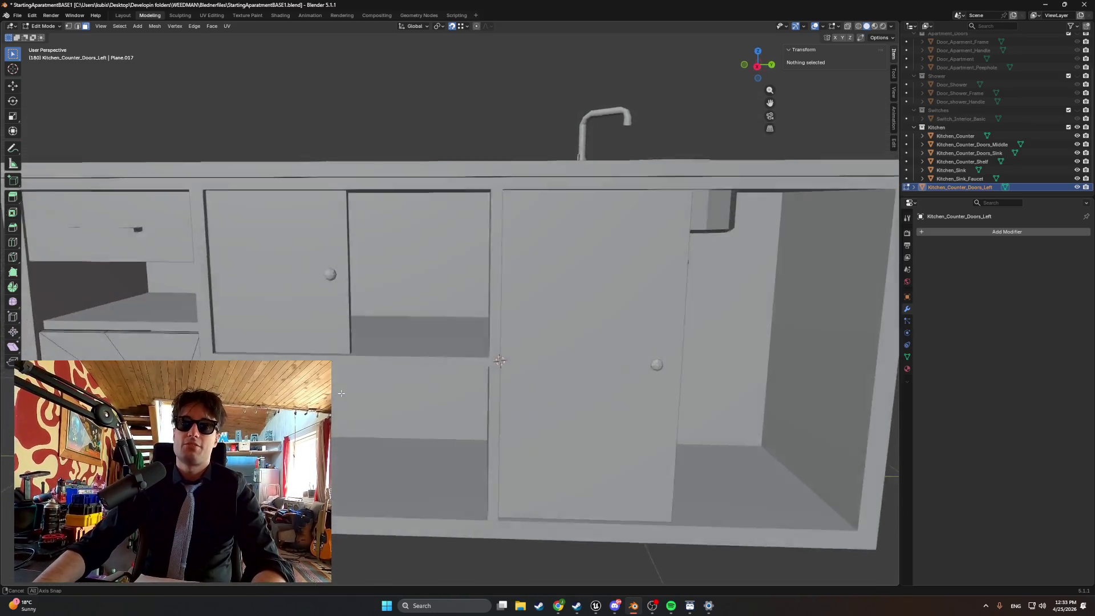
scroll(341, 393, up, 3)
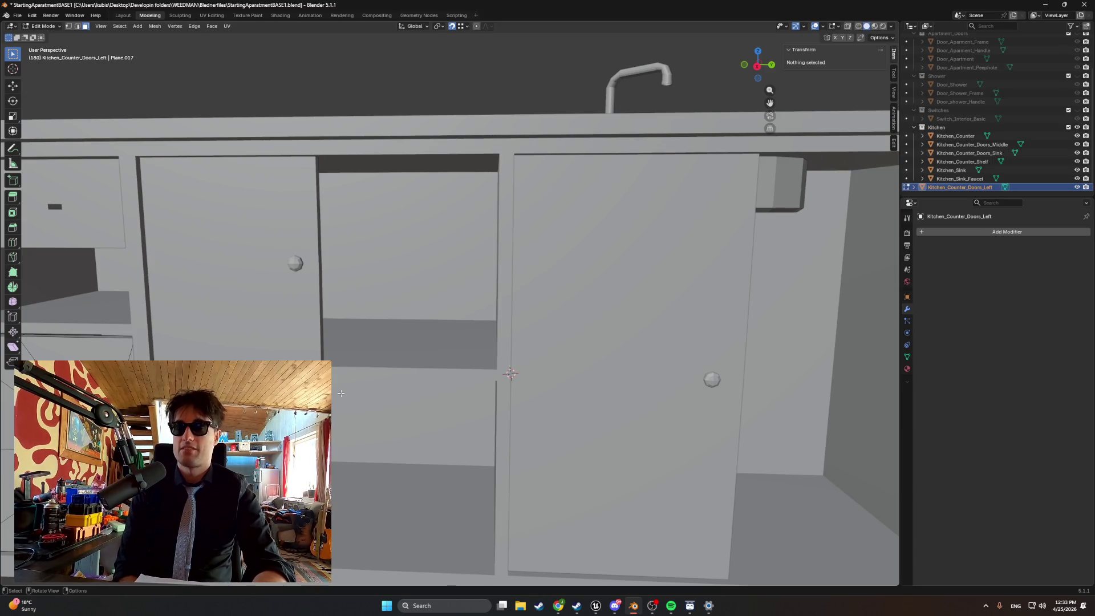
scroll(341, 392, down, 6)
drag(340, 393, 538, 370)
click(964, 136)
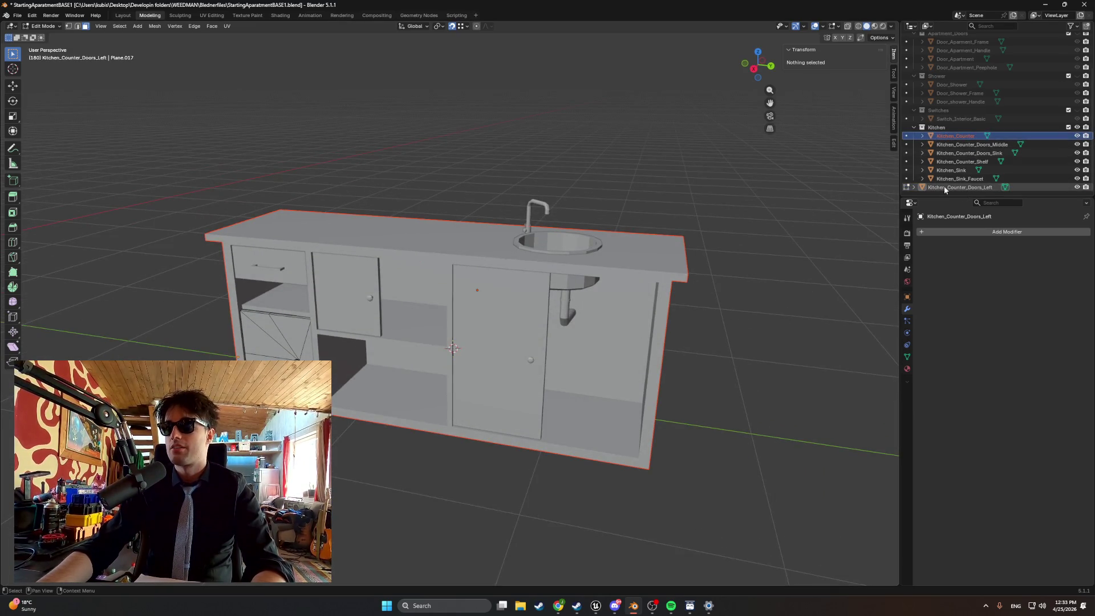
drag(943, 187, 937, 128)
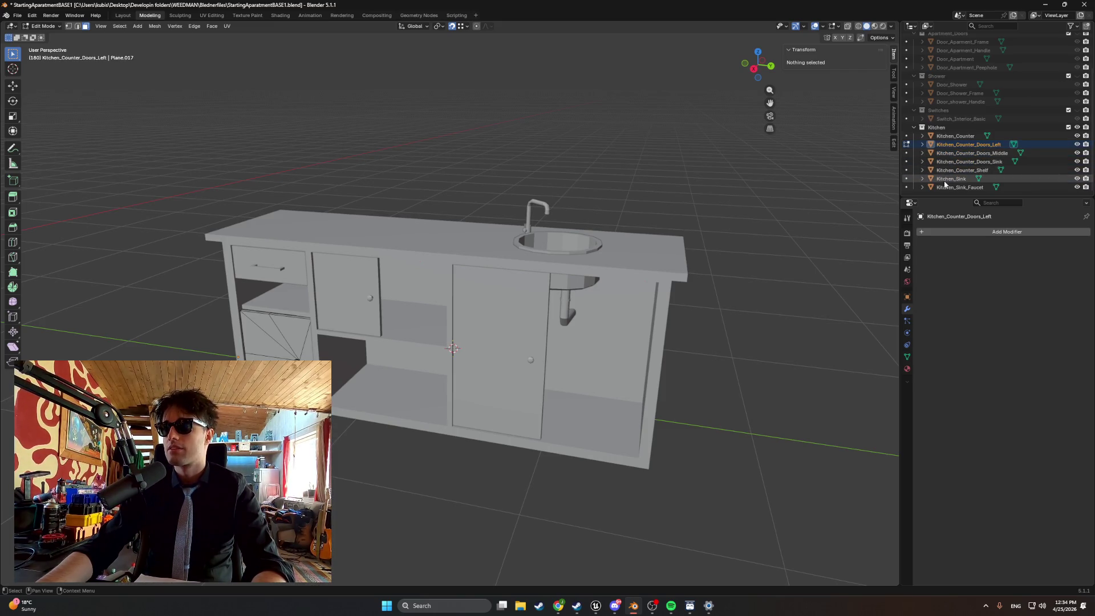
- Select all kitchen objects from Kitchen_Counter through Kitchen_Sink_Faucet, then switch to Unreal
click(954, 135)
shift+click(959, 187)
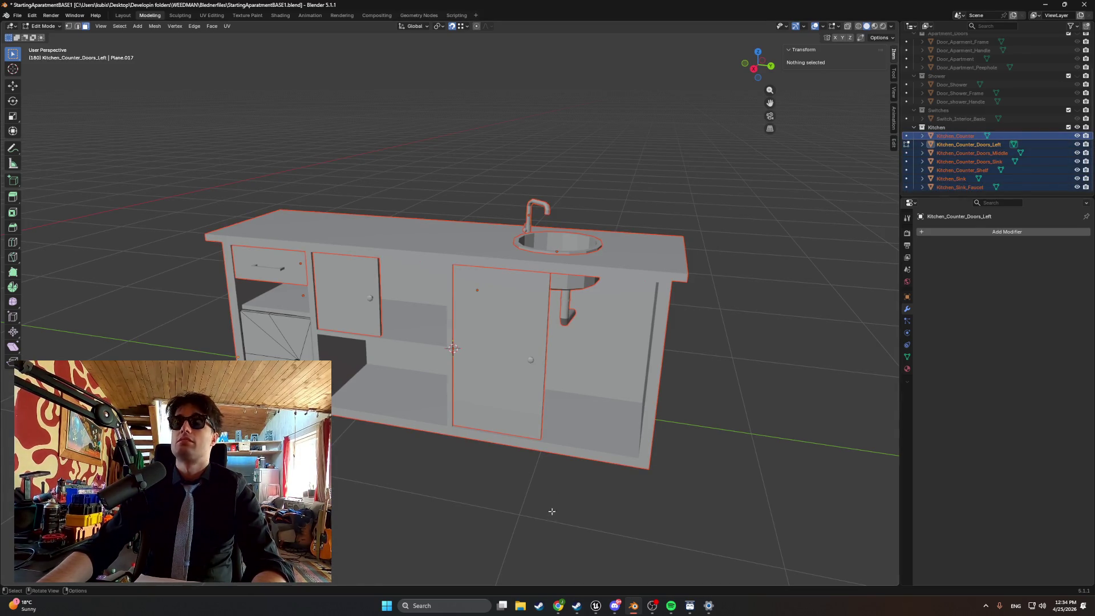
click(596, 606)
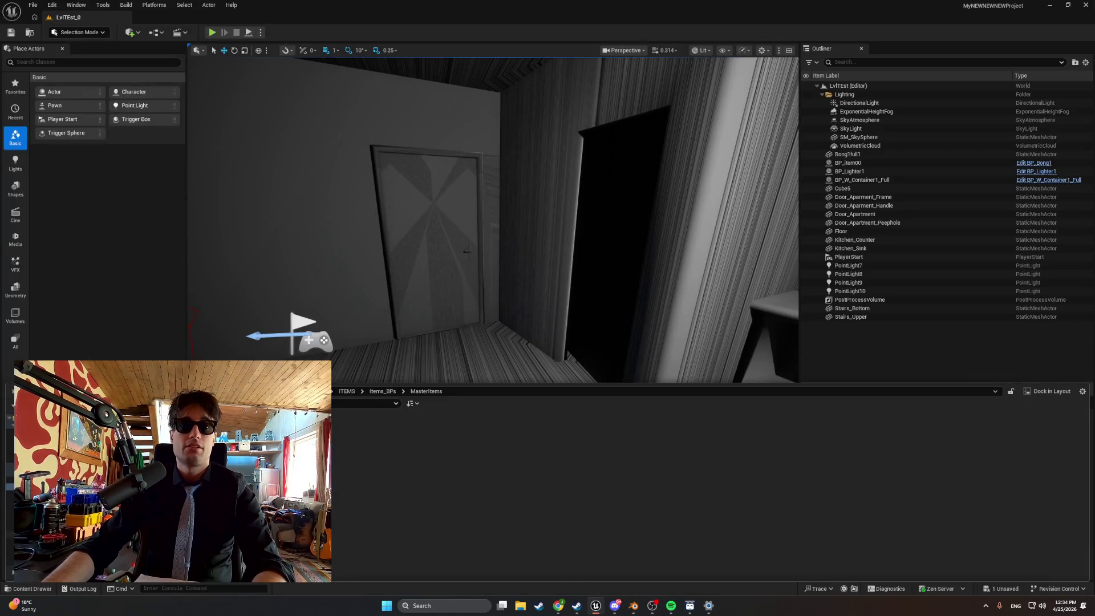
- Open the Kitchen content folder and delete the Kitchen_Counter and Kitchen_Sink actors from the level
click(10, 535)
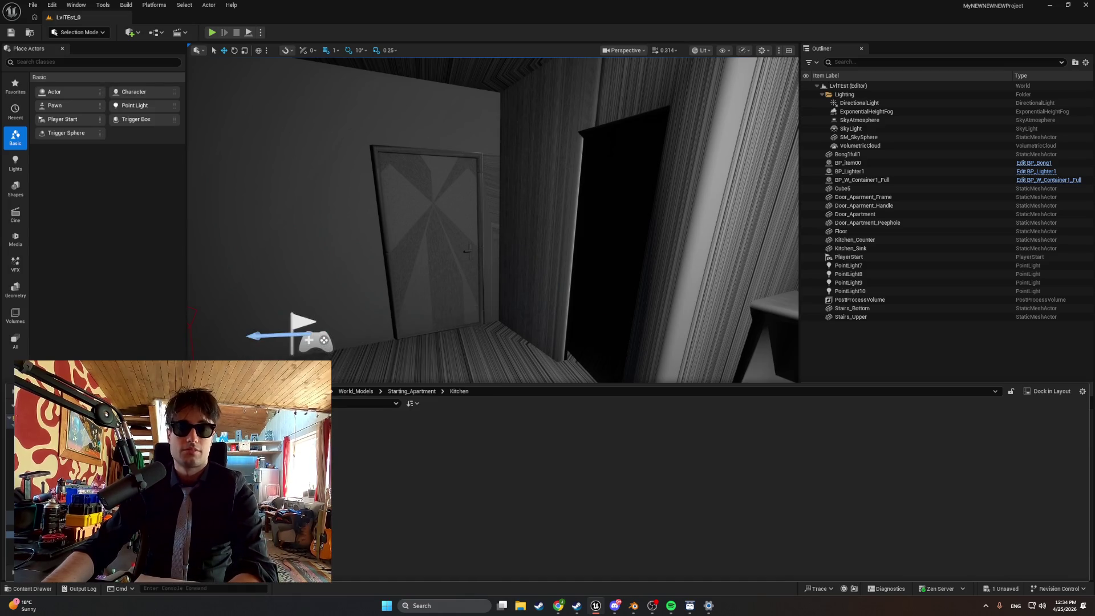
key(Delete)
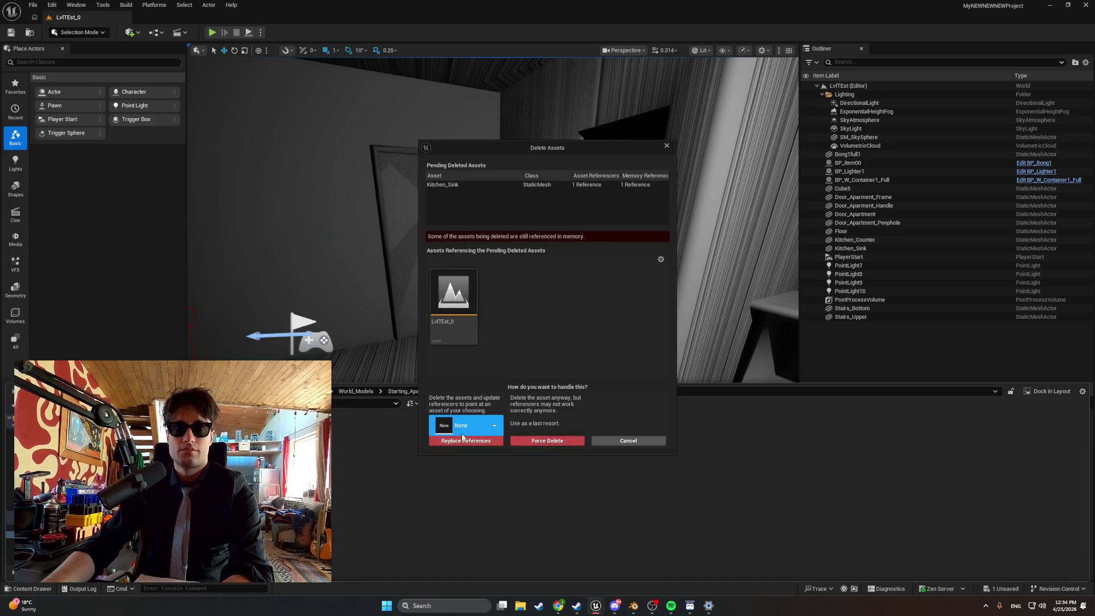
click(666, 145)
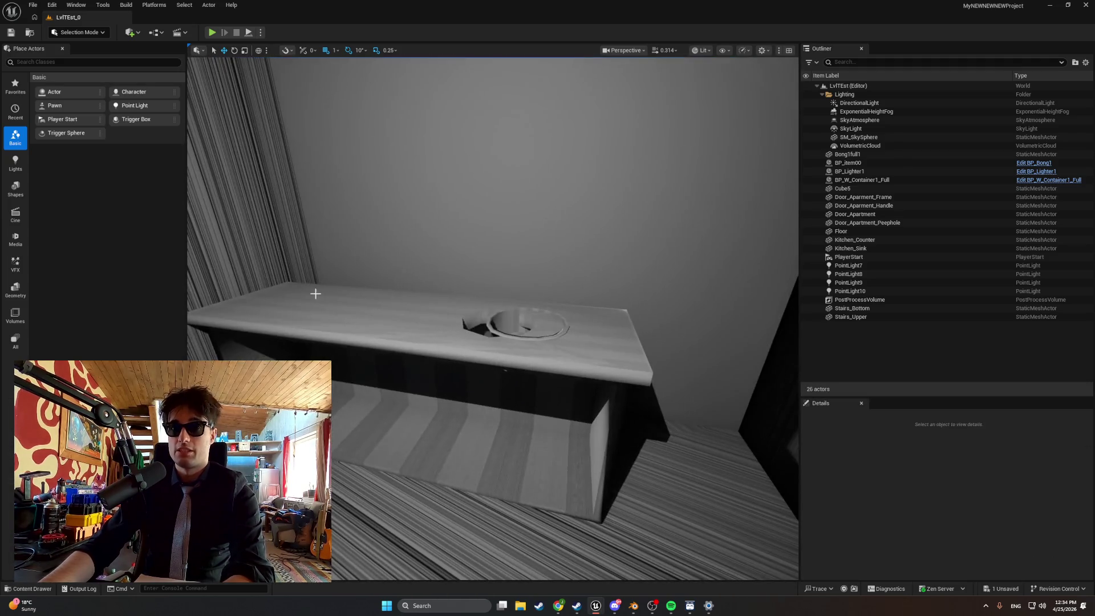
click(358, 307)
key(Delete)
click(500, 334)
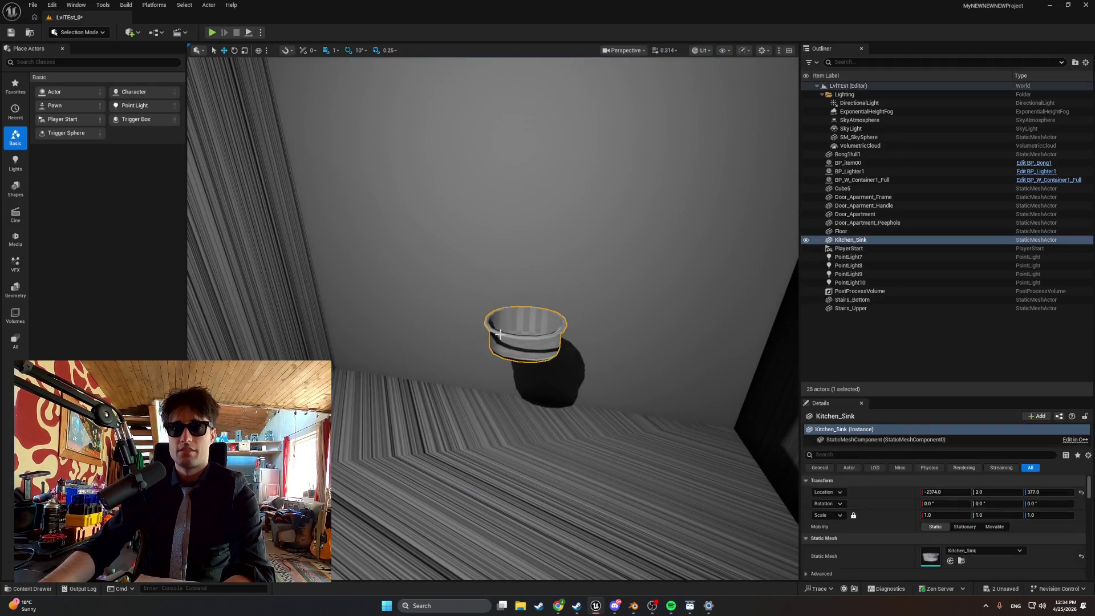
key(Delete)
- Force delete the Kitchen_Sink and Kitchen_Counter assets and open Unreal's import file browser
key(ctrl+space)
key(Delete)
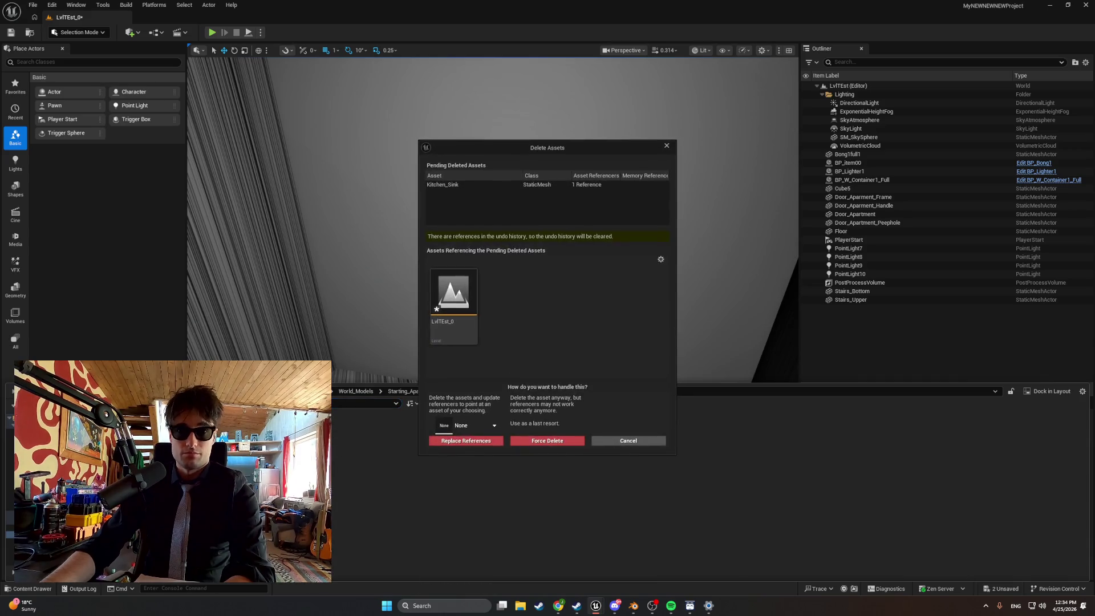
click(546, 441)
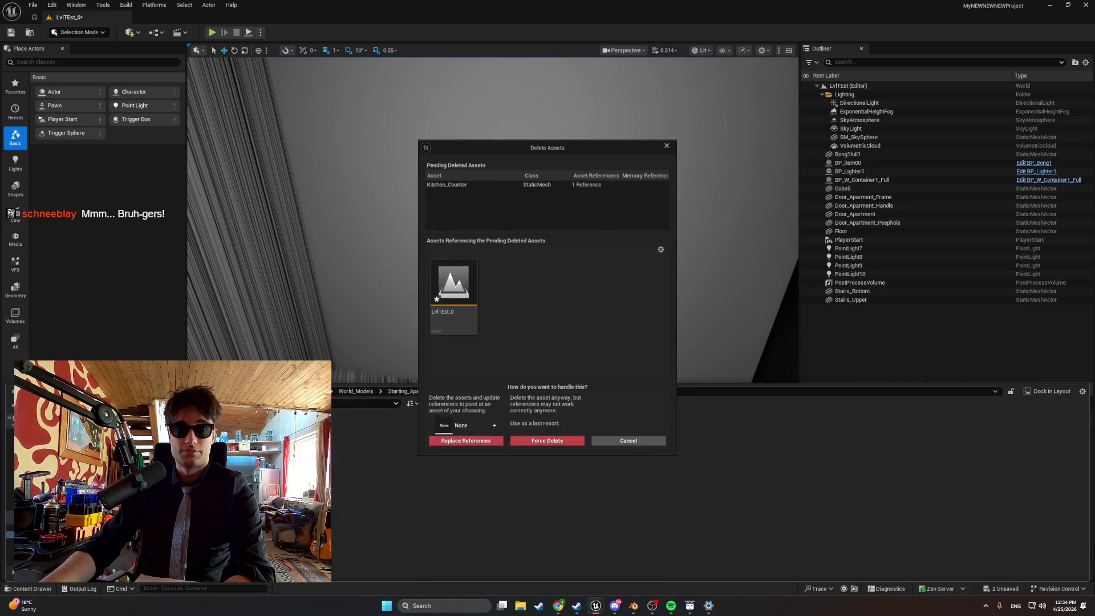
click(530, 441)
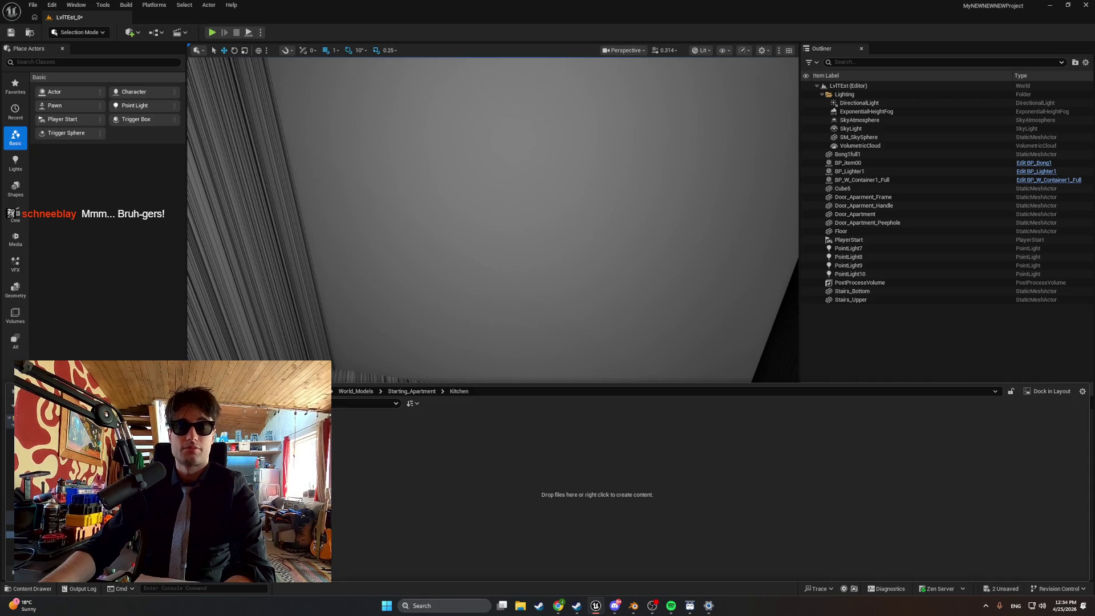
click(62, 404)
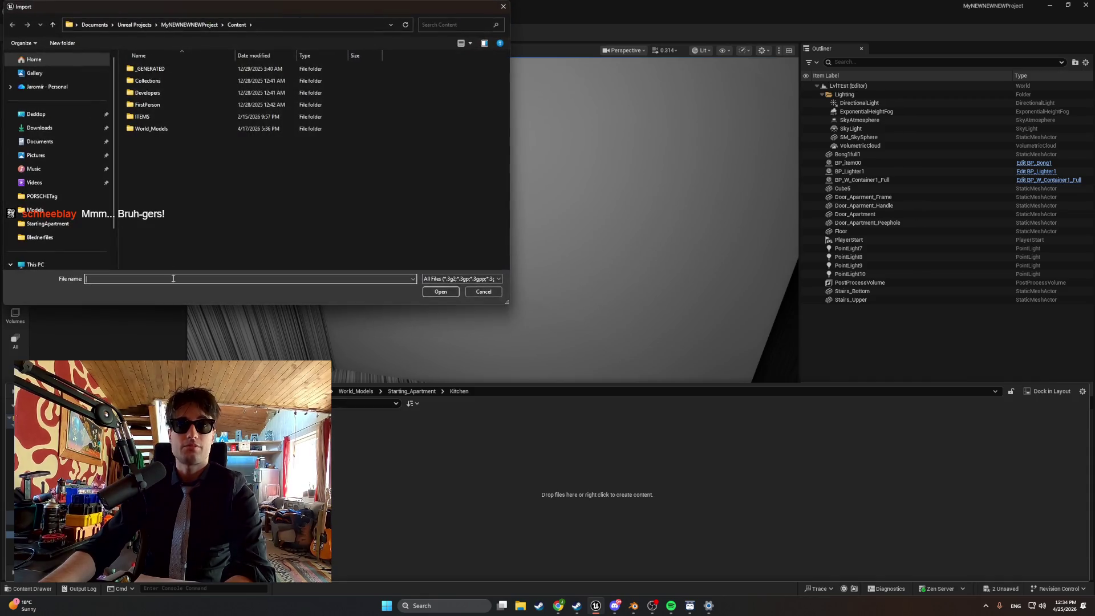
click(634, 606)
click(17, 16)
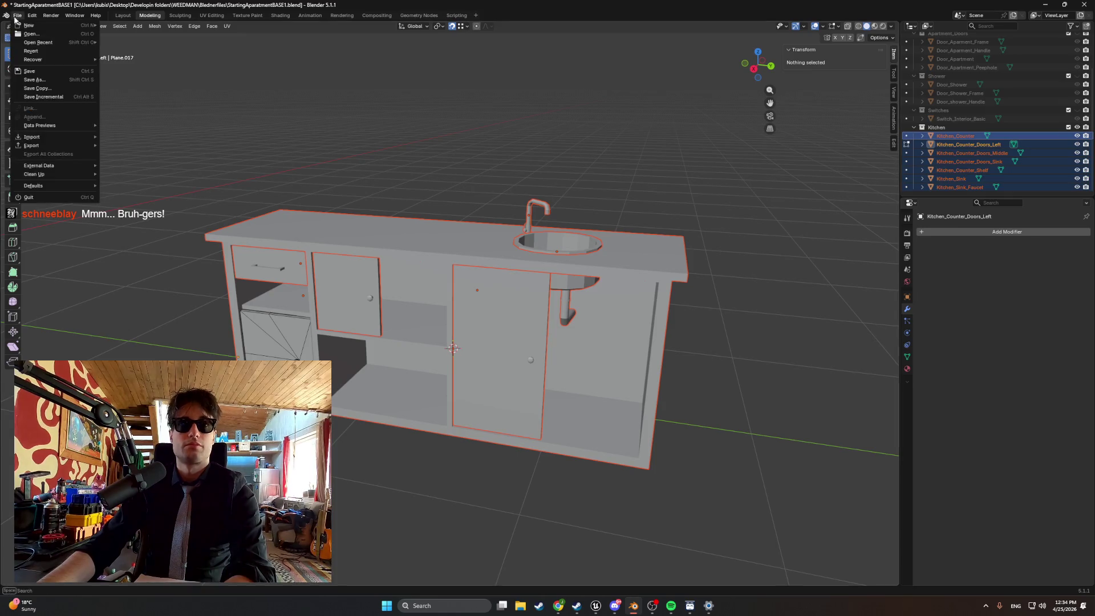
- Start an FBX export and browse to Desktop > Developin folders > WEEDMAN > Models > StartingApartment
mouse_move(63, 146)
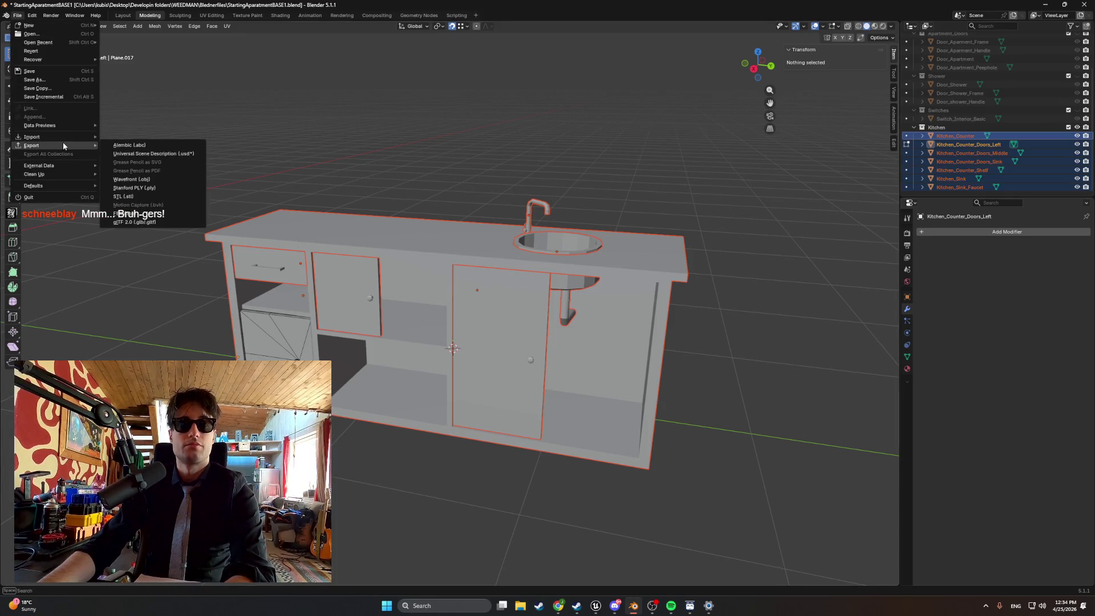
click(137, 214)
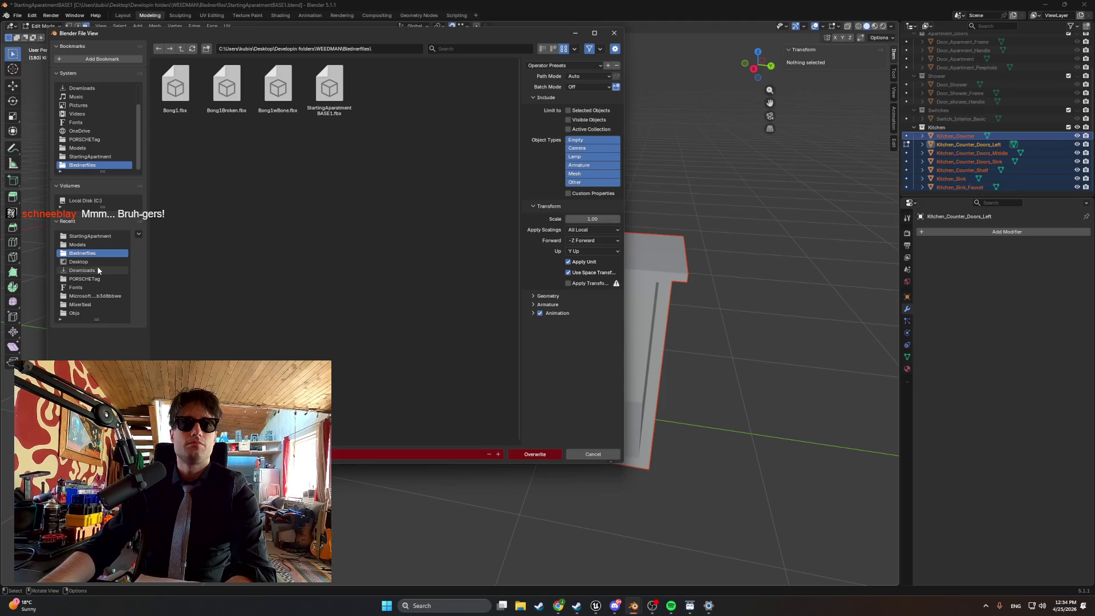
click(106, 261)
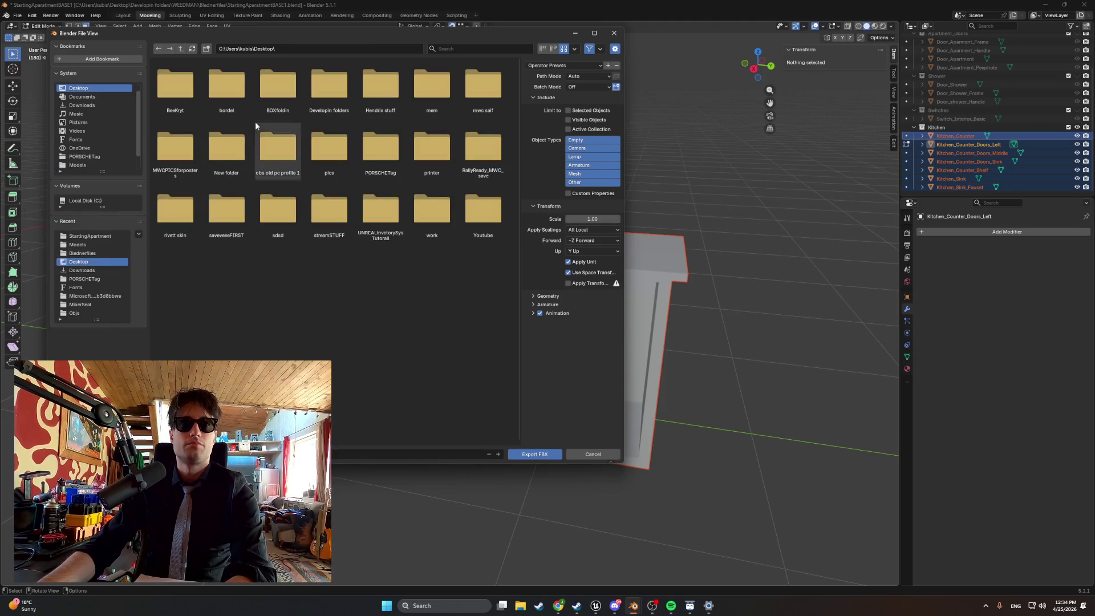
double_click(329, 91)
double_click(377, 149)
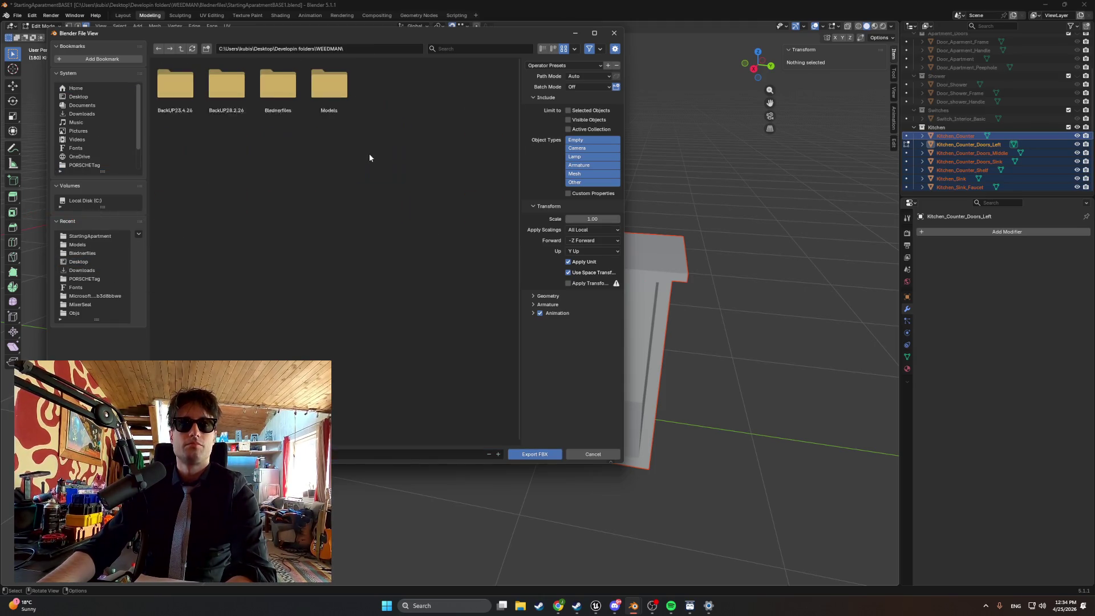
double_click(318, 95)
double_click(192, 92)
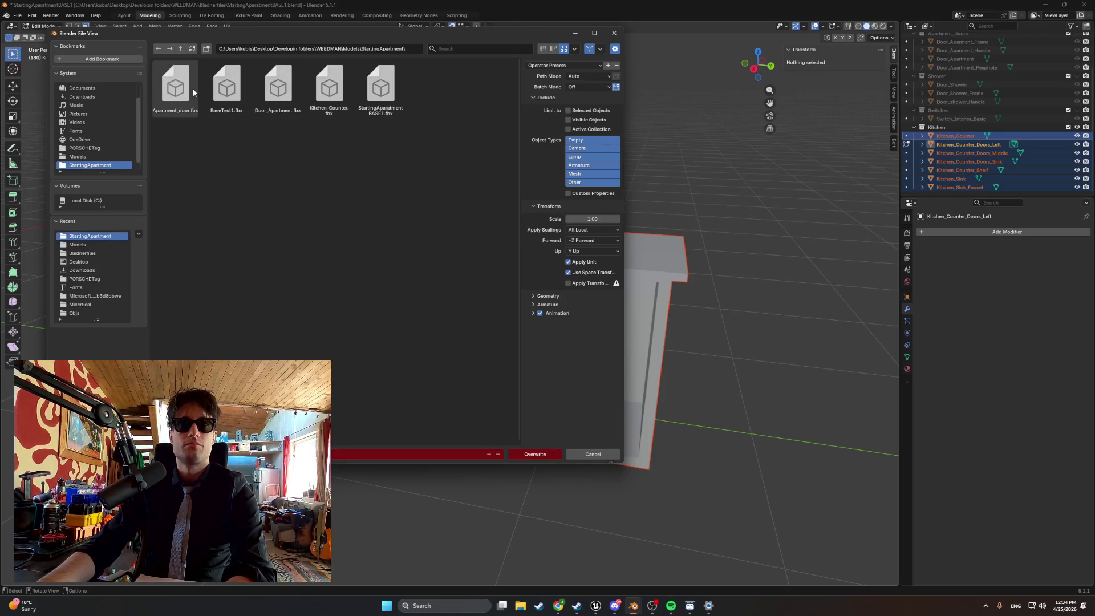
- Create an Apt_Kitchen folder there and export the kitchen FBX into it
right_click(265, 158)
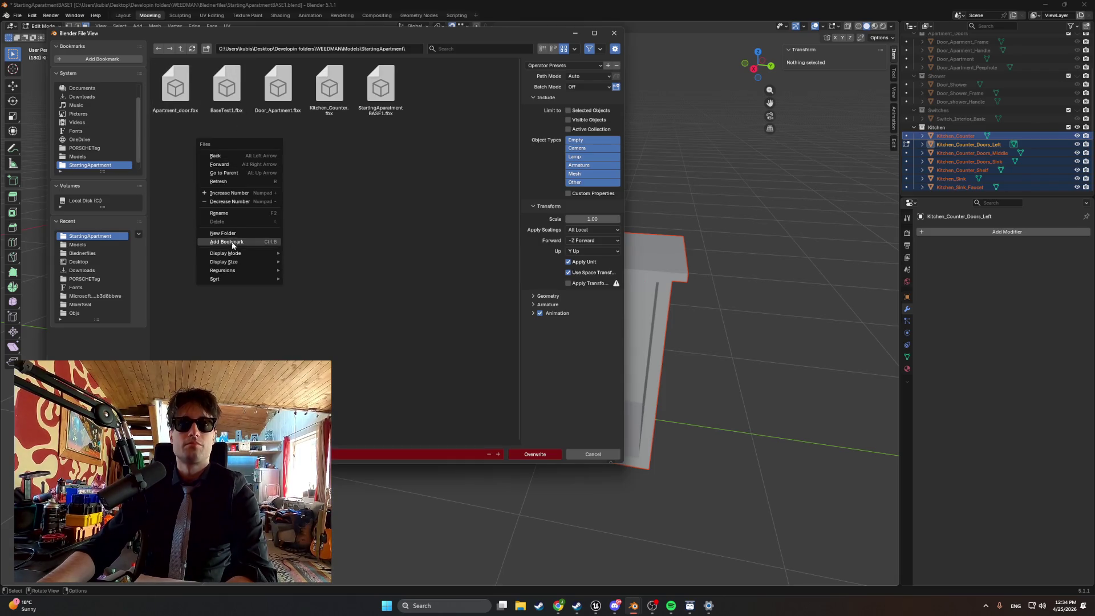
click(235, 233)
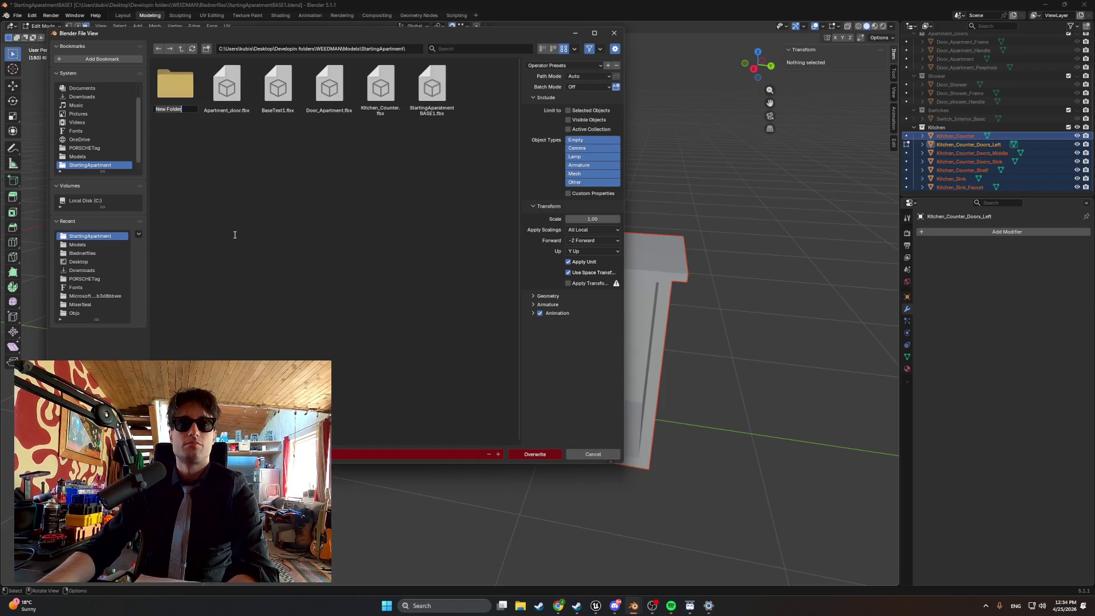
text(Apt)
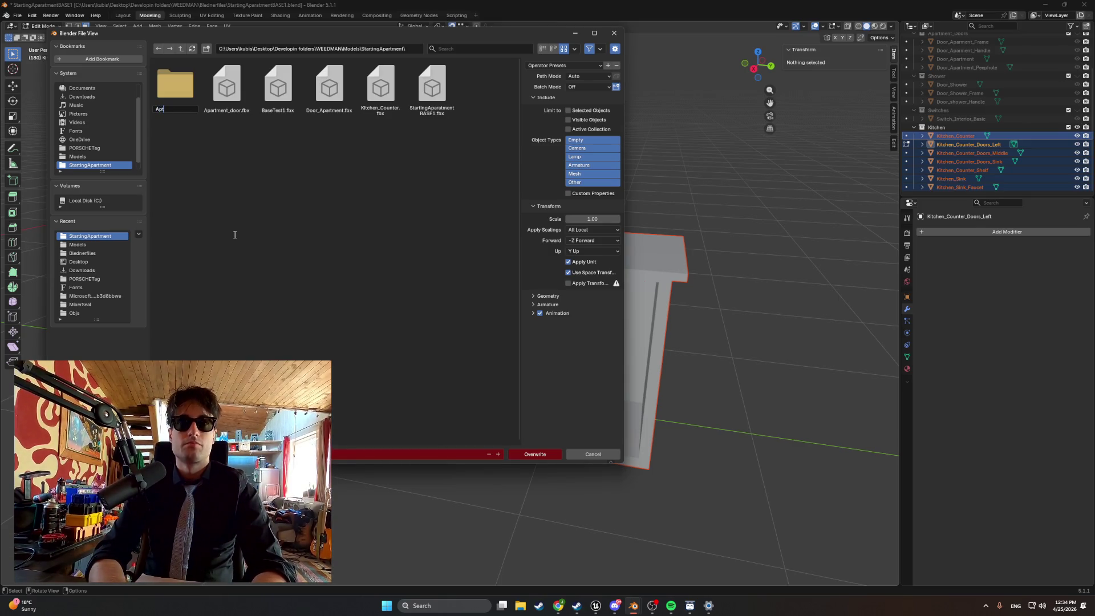
text(_kit)
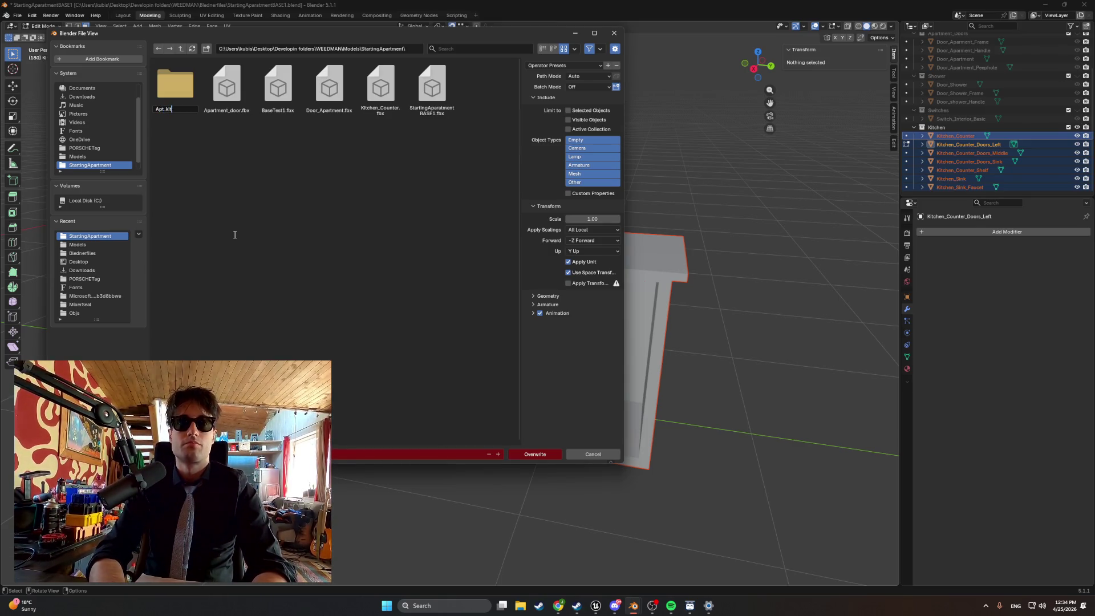
text(Ki)
text(chen)
key(Return)
double_click(187, 101)
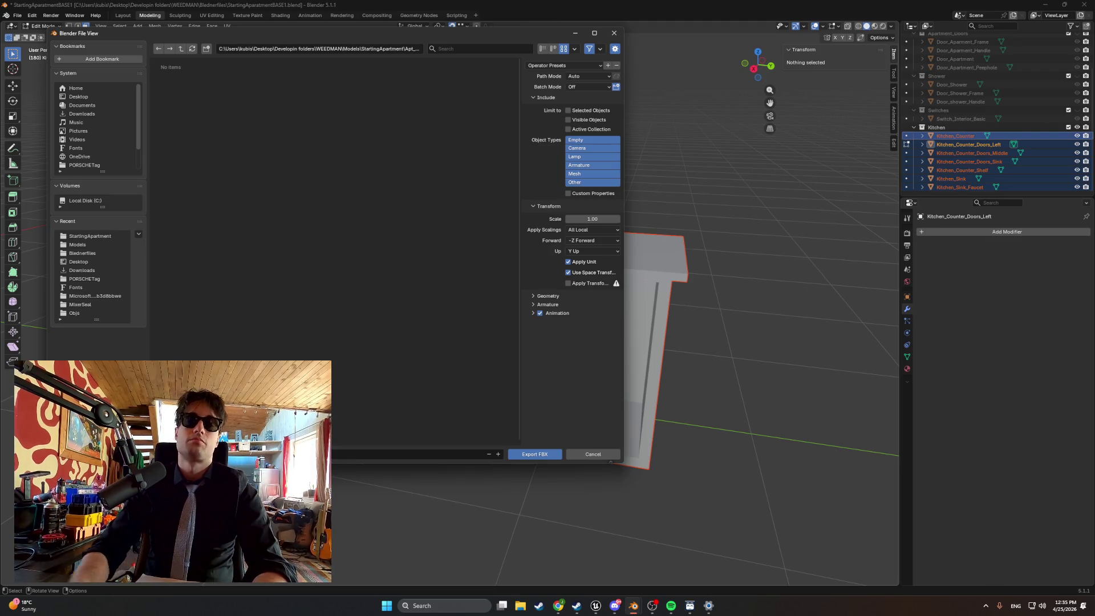
click(527, 454)
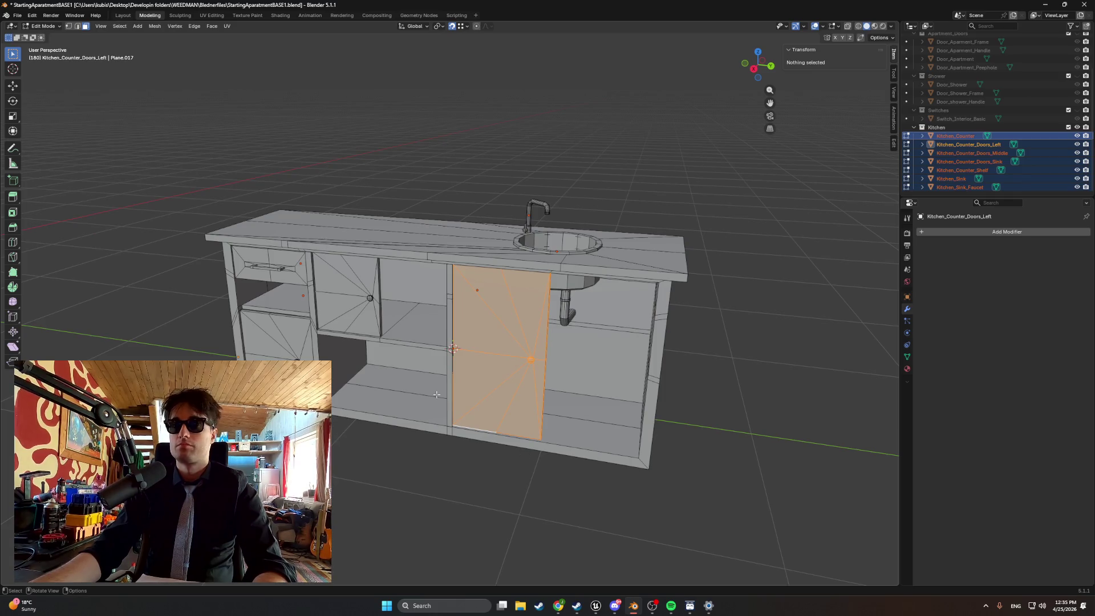
- Export Apt_Kitchen.fbx again with only the selected objects included
click(17, 16)
mouse_move(58, 146)
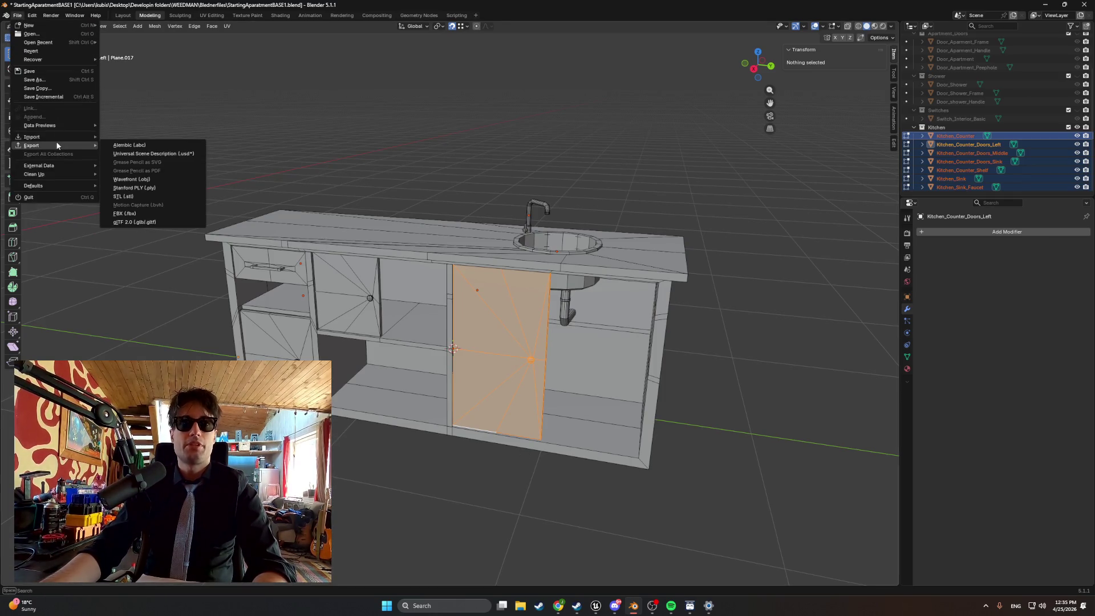
click(152, 213)
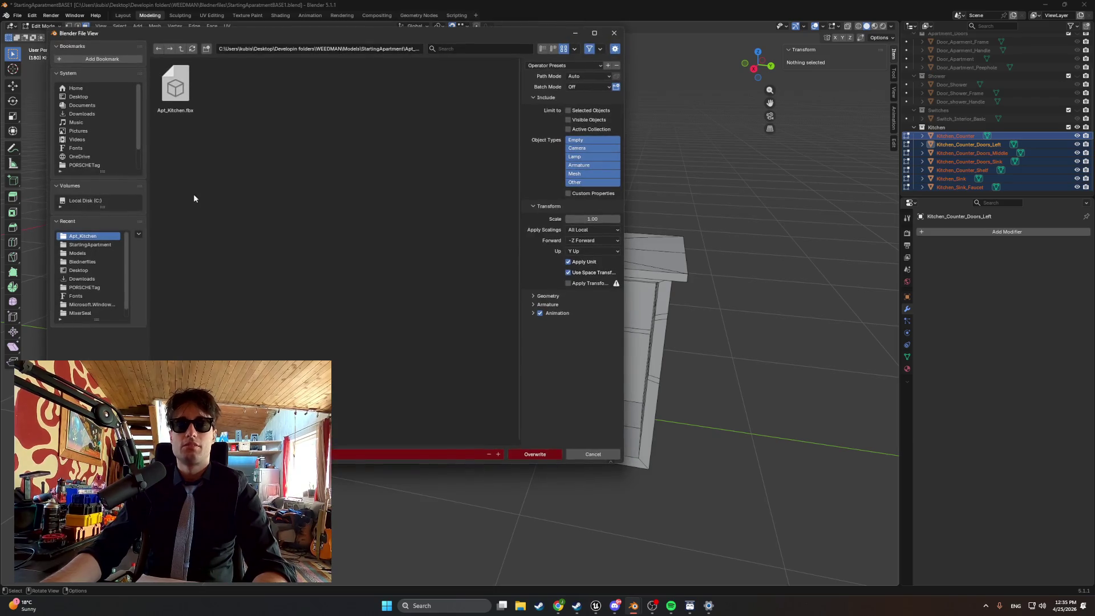
click(568, 111)
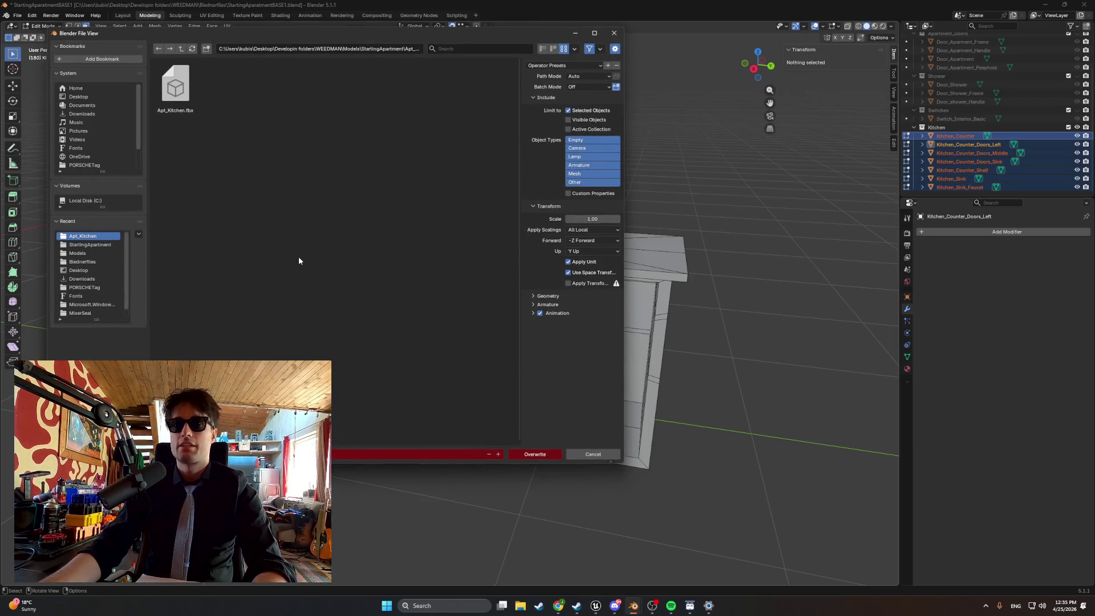
click(580, 450)
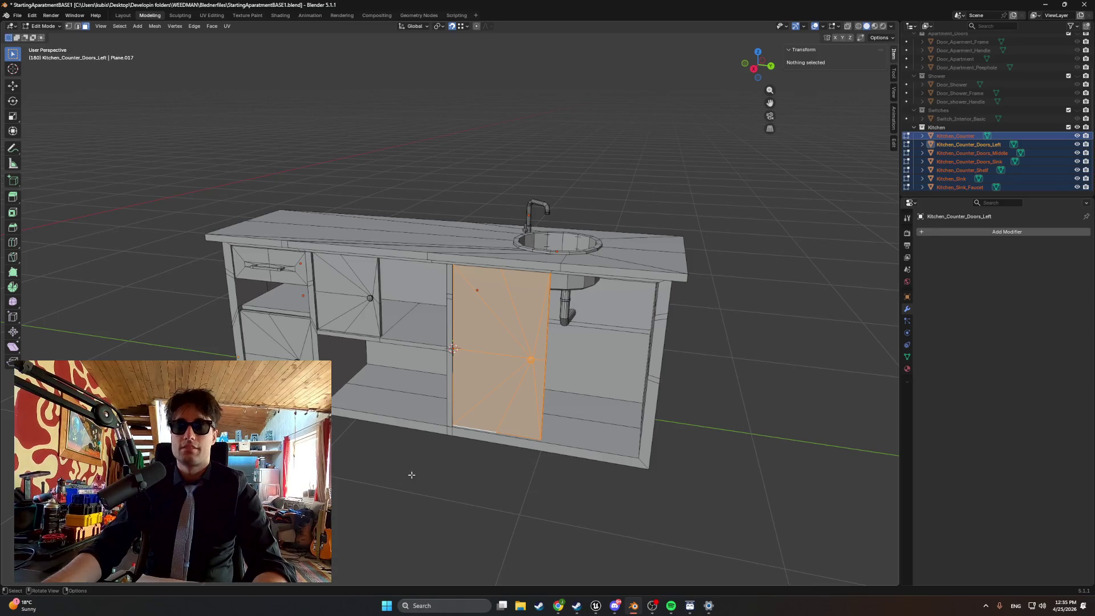
click(596, 606)
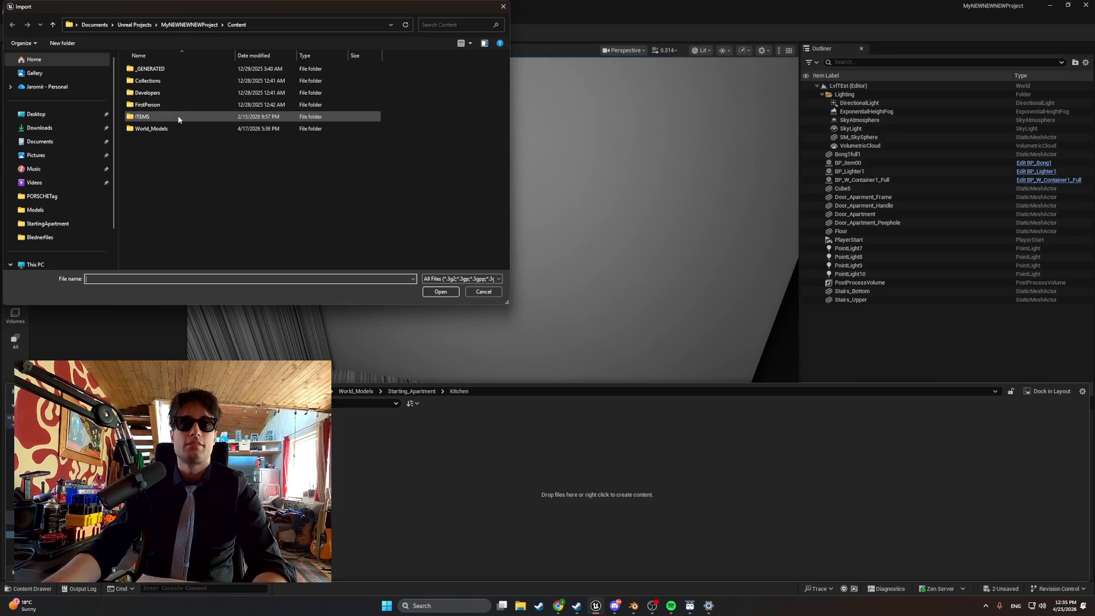
- Import Apt_Kitchen.fbx from Models/StartingApartment/Apt_Kitchen into Unreal
click(56, 114)
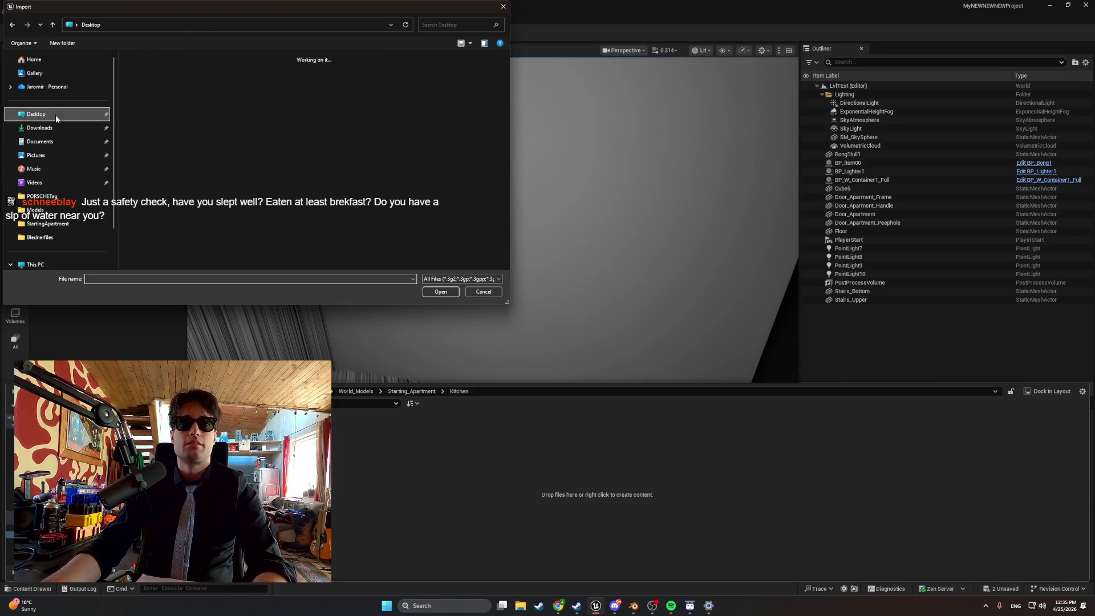
double_click(259, 80)
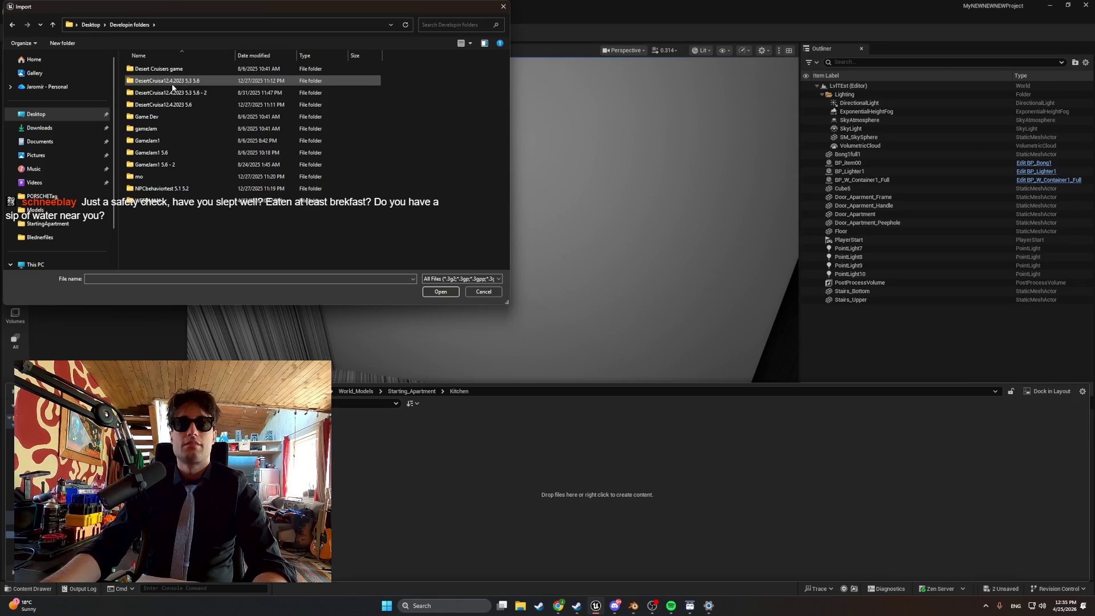
double_click(169, 203)
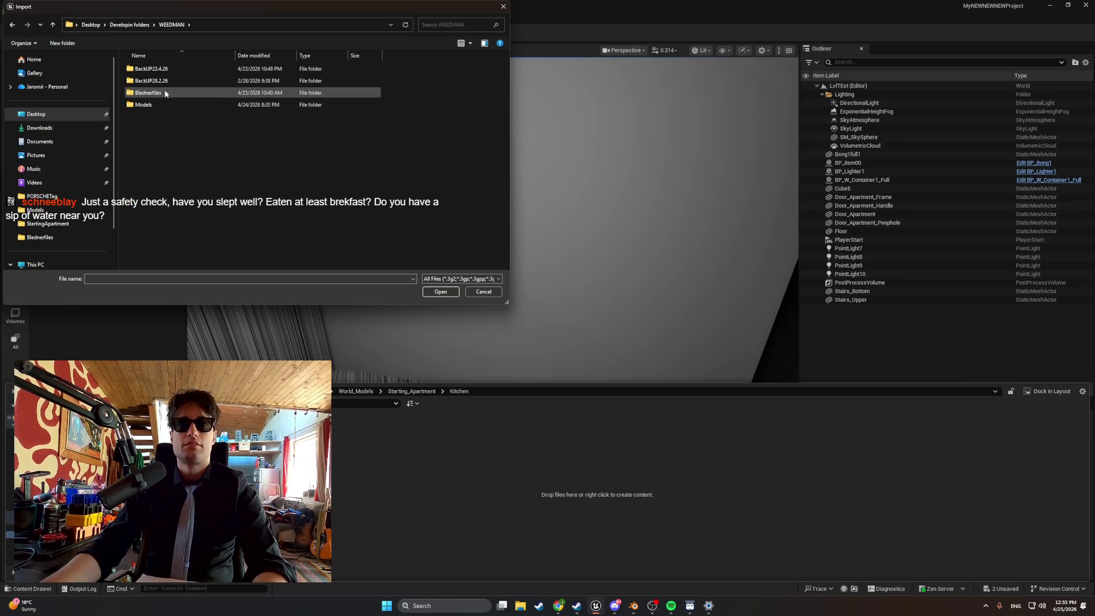
double_click(154, 105)
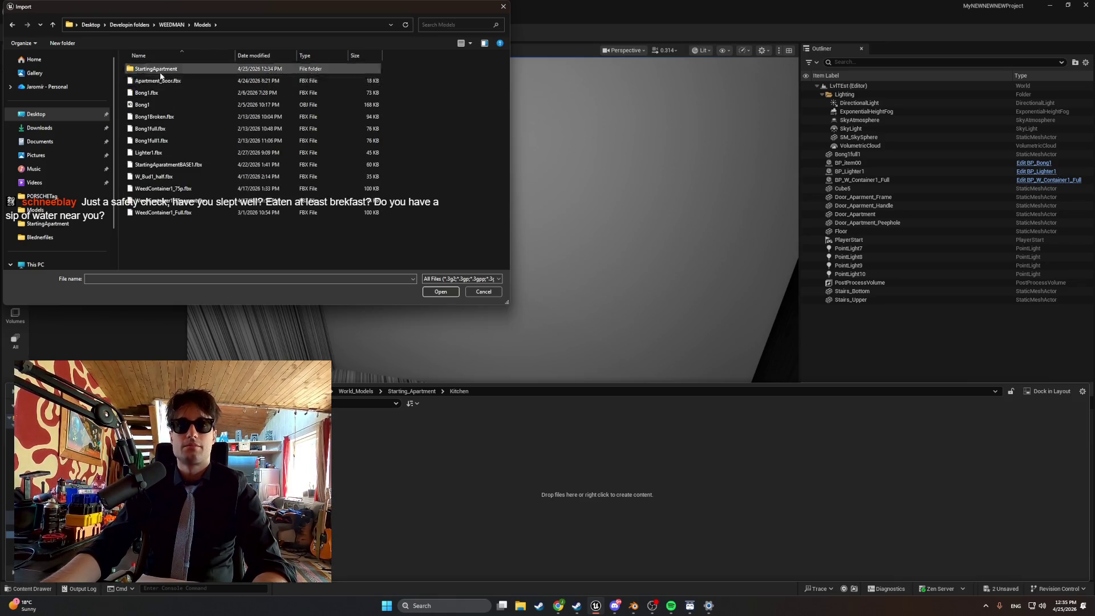
double_click(160, 69)
double_click(160, 69)
double_click(160, 70)
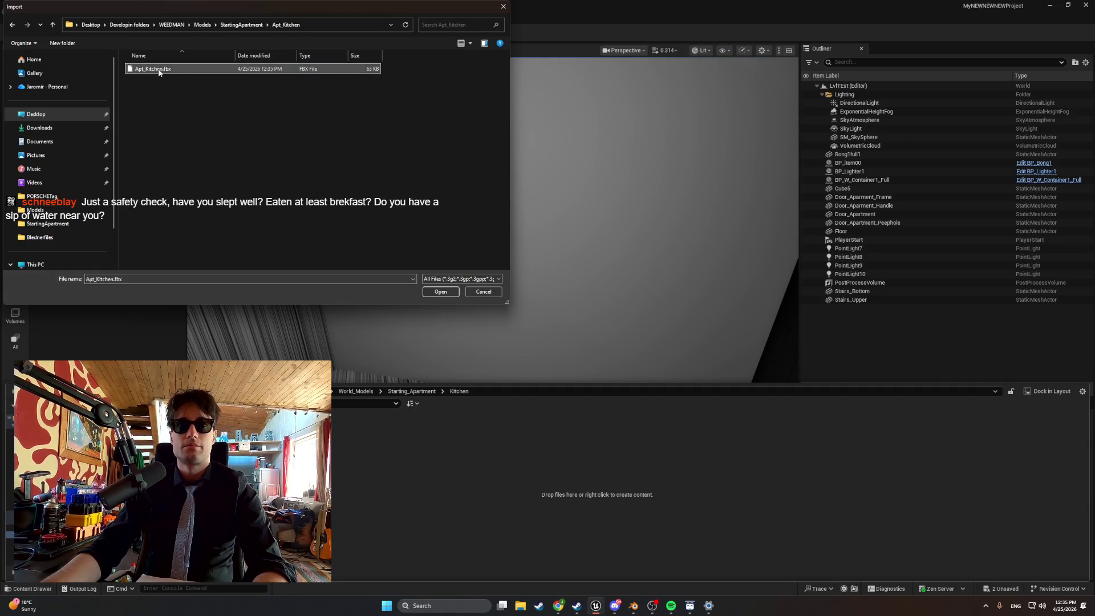
click(665, 559)
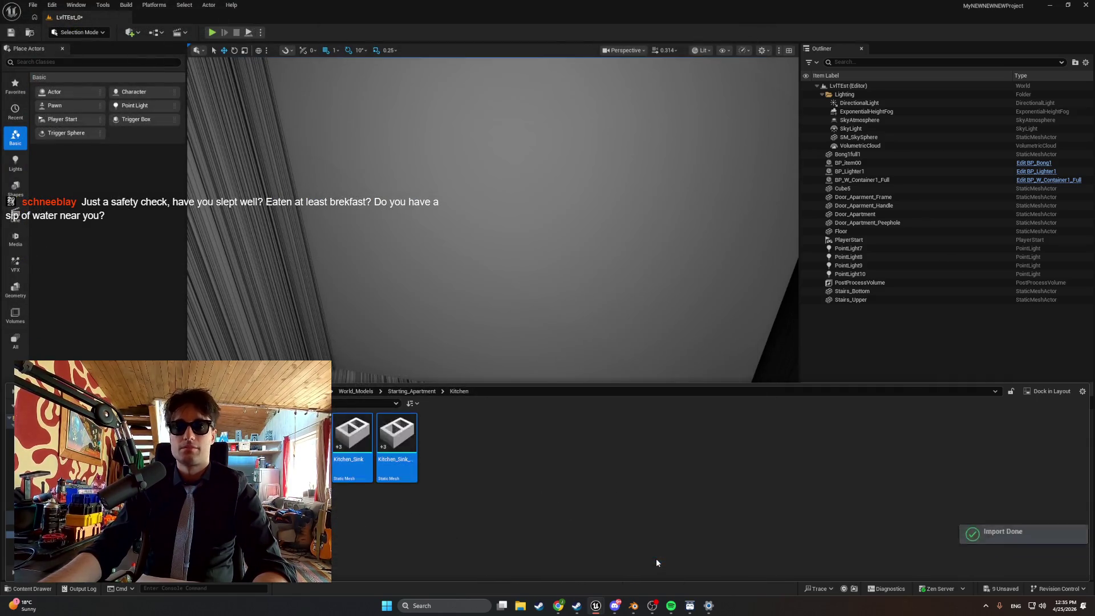
- Delete the two imported assets, Kitchen_Sink and Kitchen_Sink_Faucet
drag(408, 325, 409, 320)
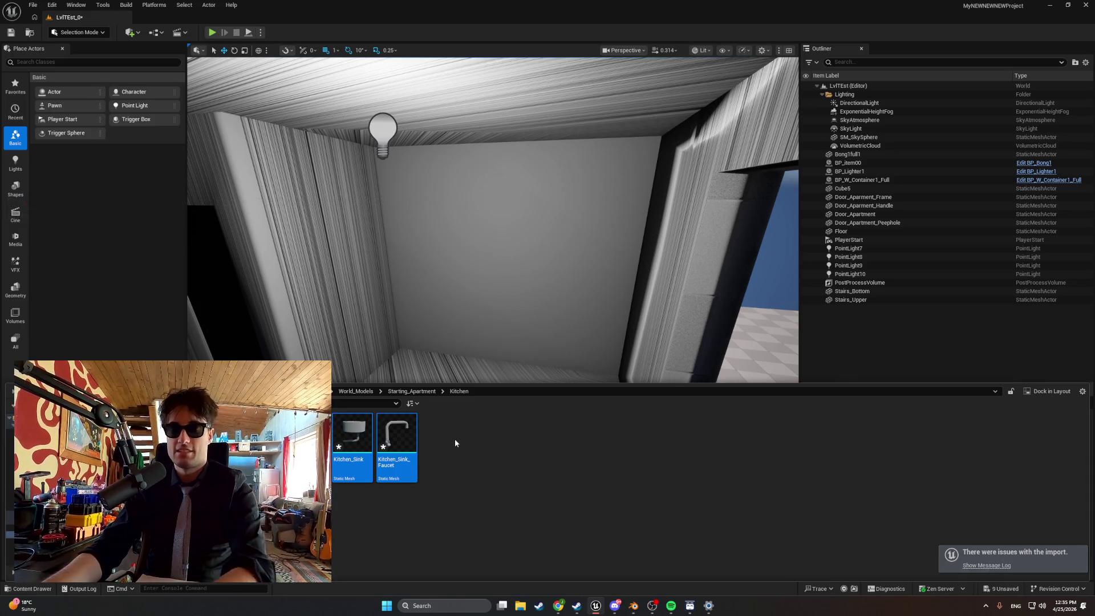
key(Delete)
click(539, 441)
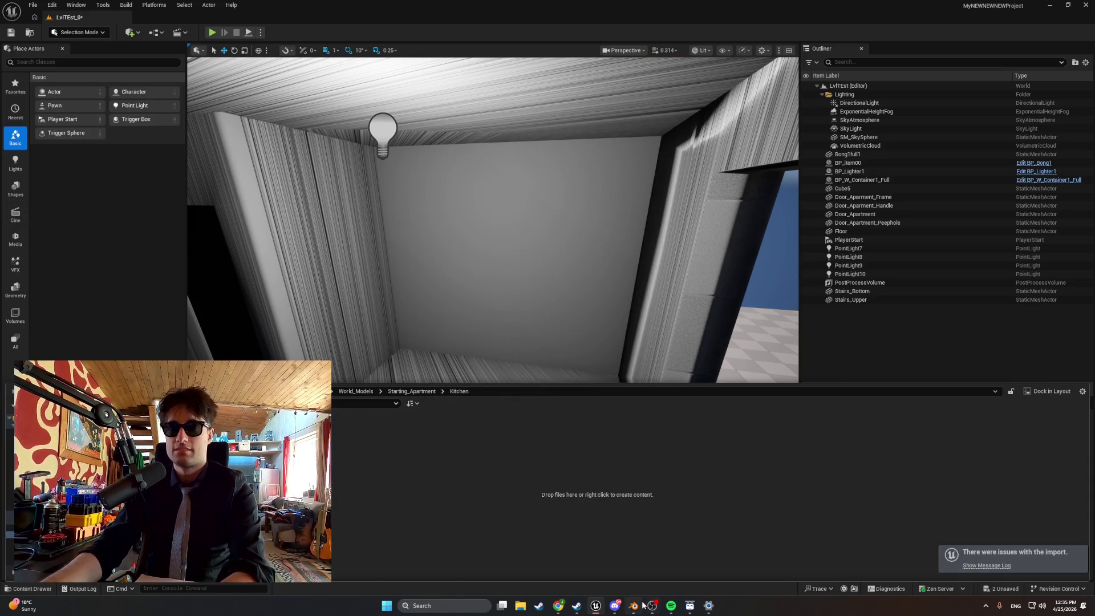
- Back in Blender, exclude the Shower, Switches, Apartment_Doors and Apartment collections so only Kitchen remains
click(633, 605)
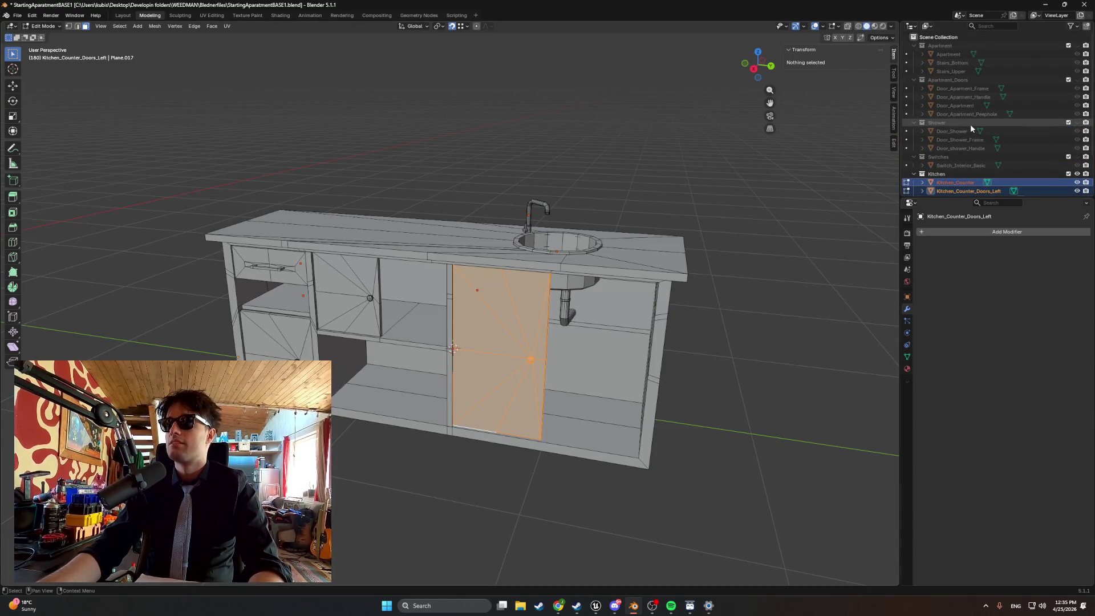
click(1068, 122)
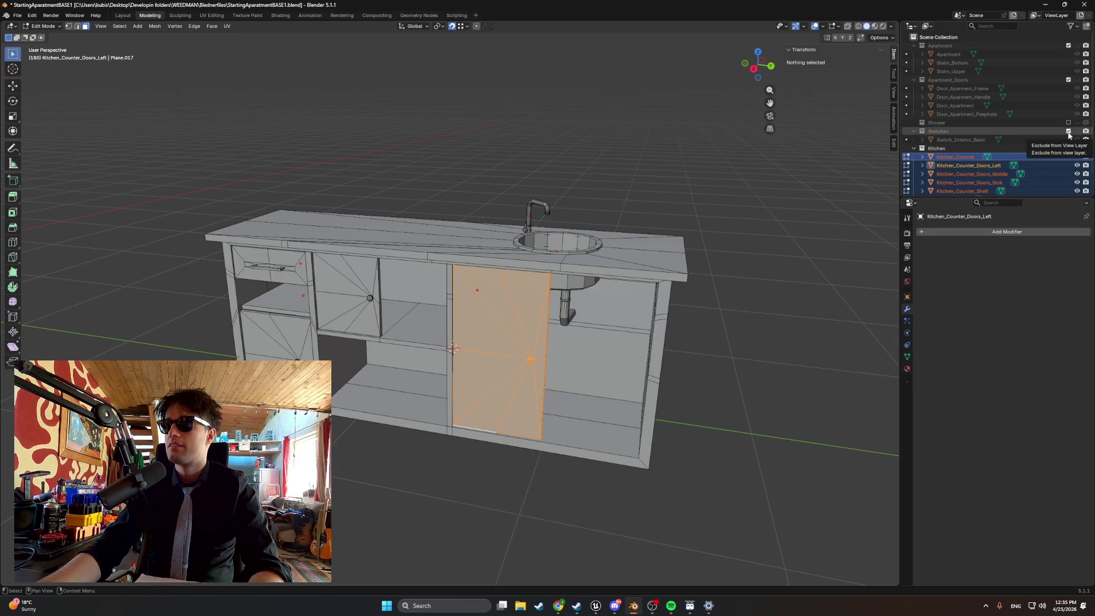
click(1068, 131)
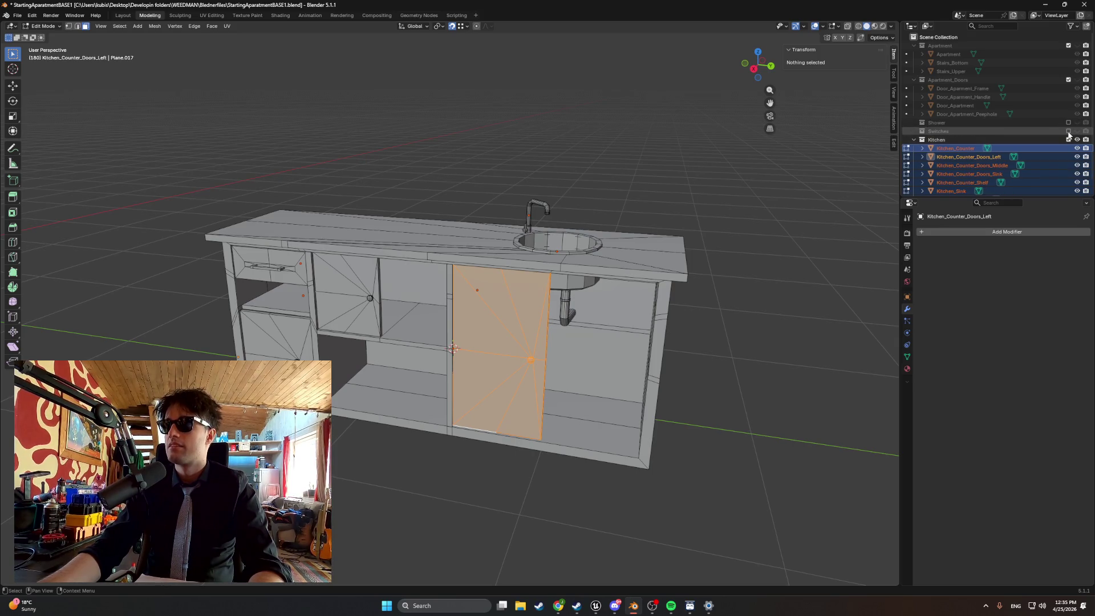
click(1068, 80)
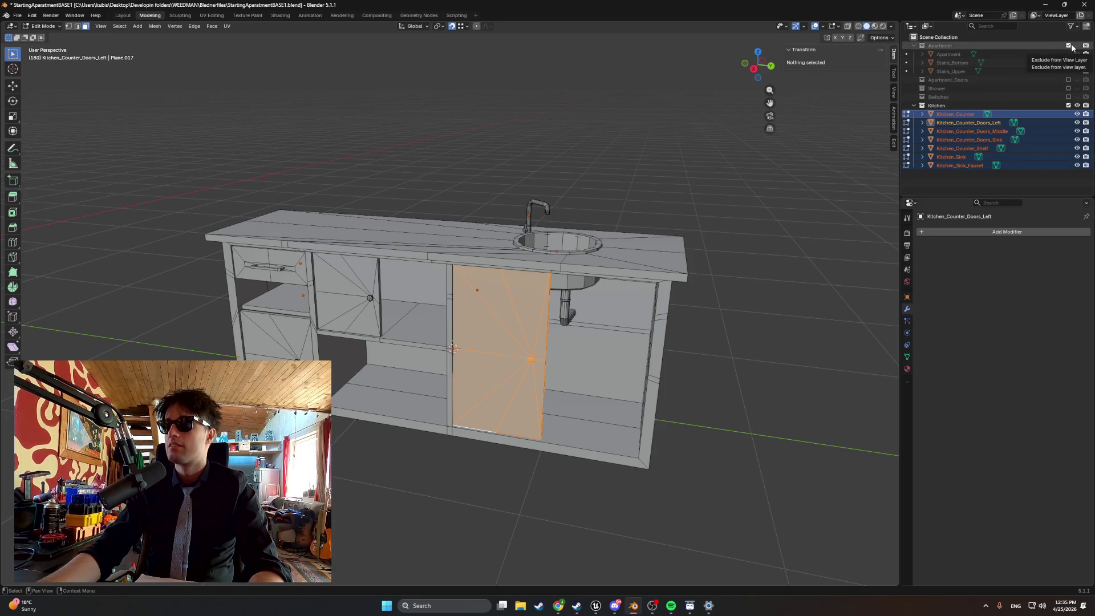
click(1069, 46)
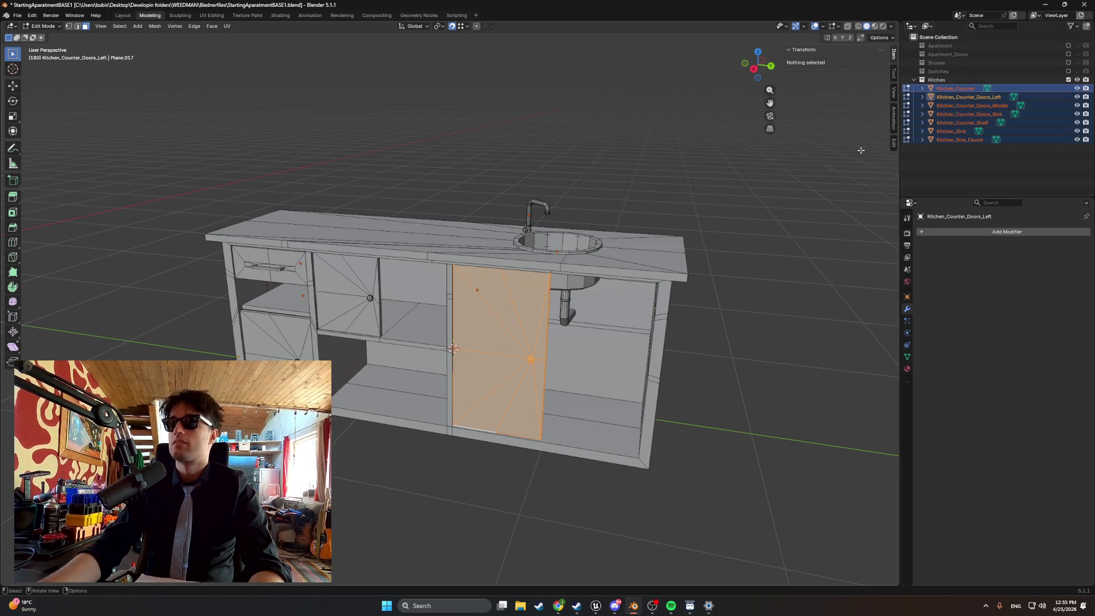
- Export the kitchen objects as FBX, overwriting Apt_Kitchen.fbx
drag(561, 168, 305, 98)
click(21, 15)
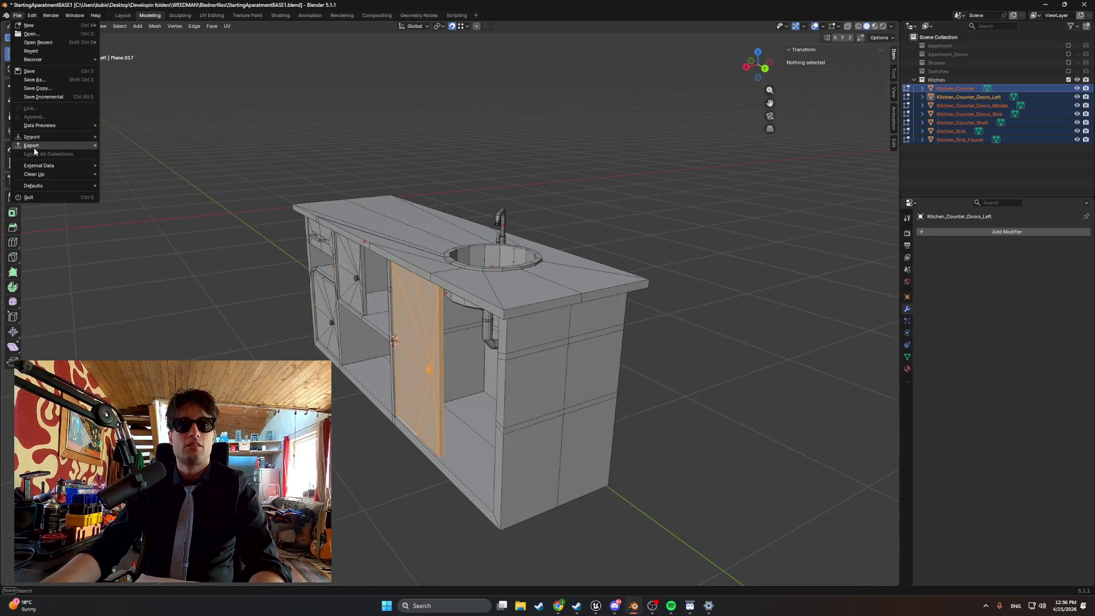
mouse_move(34, 146)
click(126, 214)
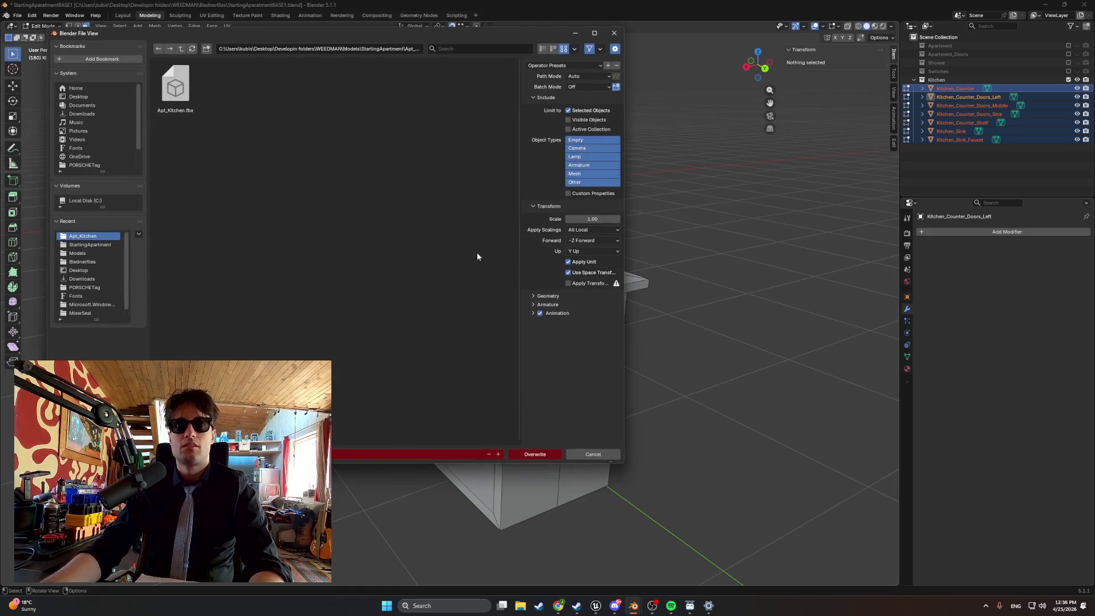
click(532, 454)
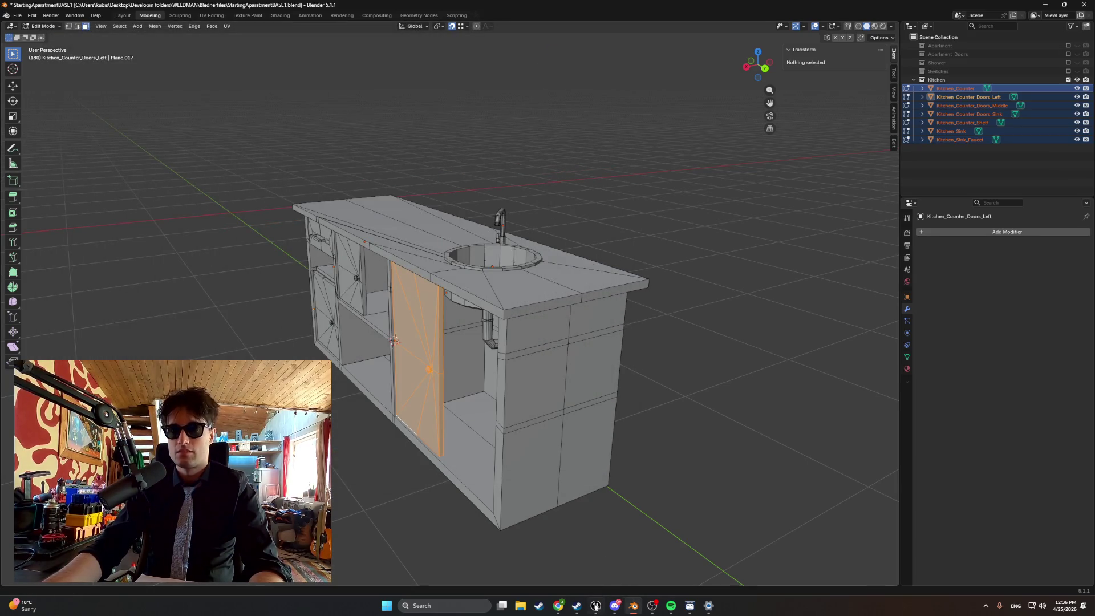
key(alt+Tab)
click(74, 391)
- Re-import Apt_Kitchen.fbx into the Unreal Kitchen folder and bring the imported assets into view
double_click(153, 73)
click(665, 560)
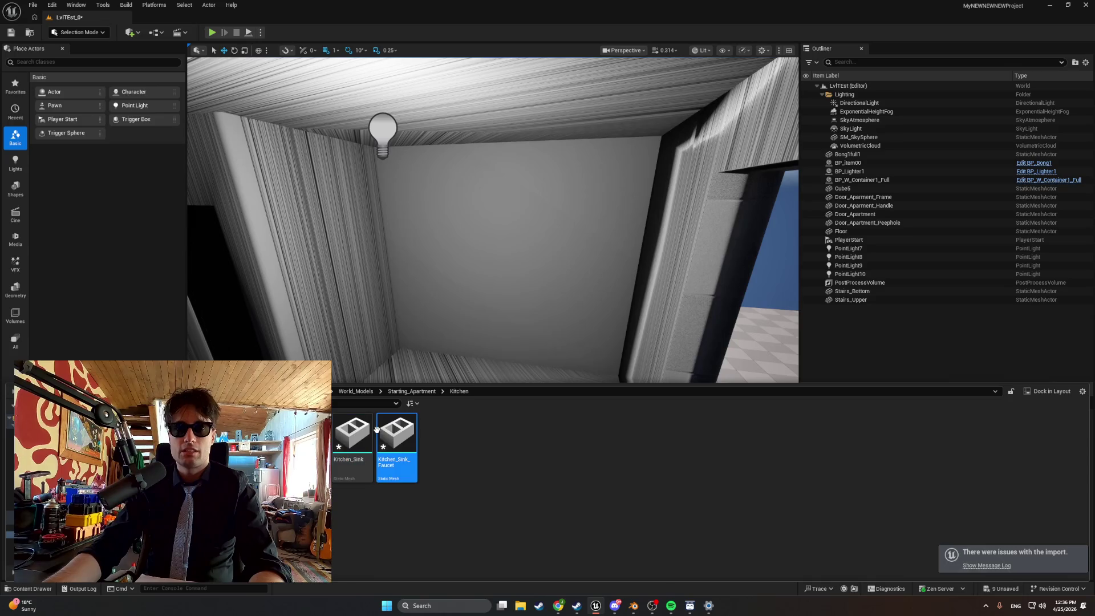
click(351, 436)
mouse_move(351, 436)
mouse_down()
mouse_move(151, 320)
mouse_move(361, 340)
mouse_up()
key(ctrl+space)
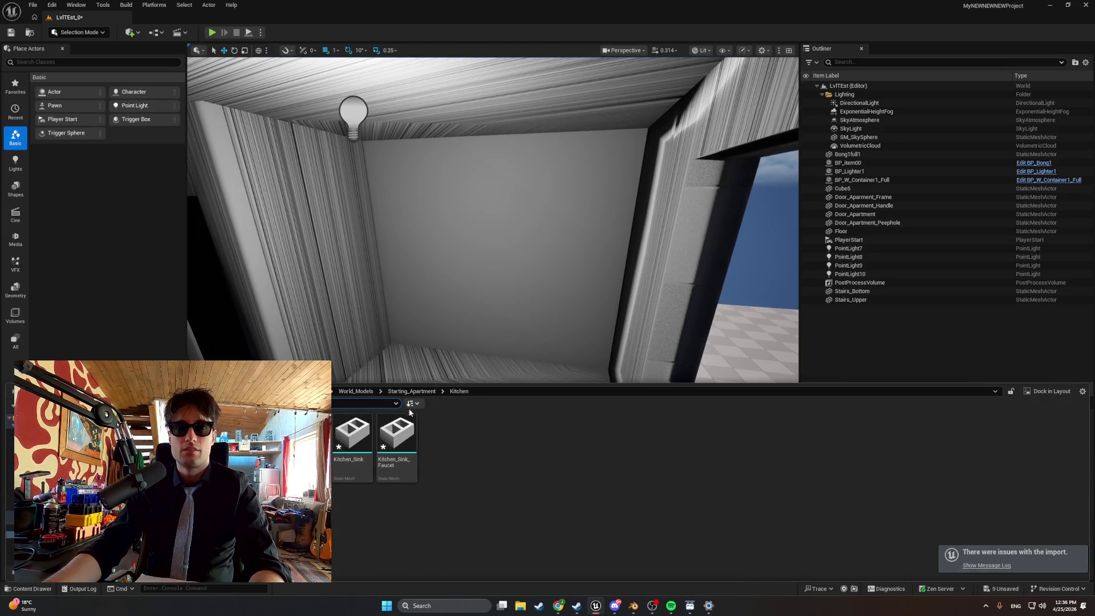
- Drag Kitchen_Sink and Kitchen_Sink_Faucet from the Content Browser into the level
click(352, 436)
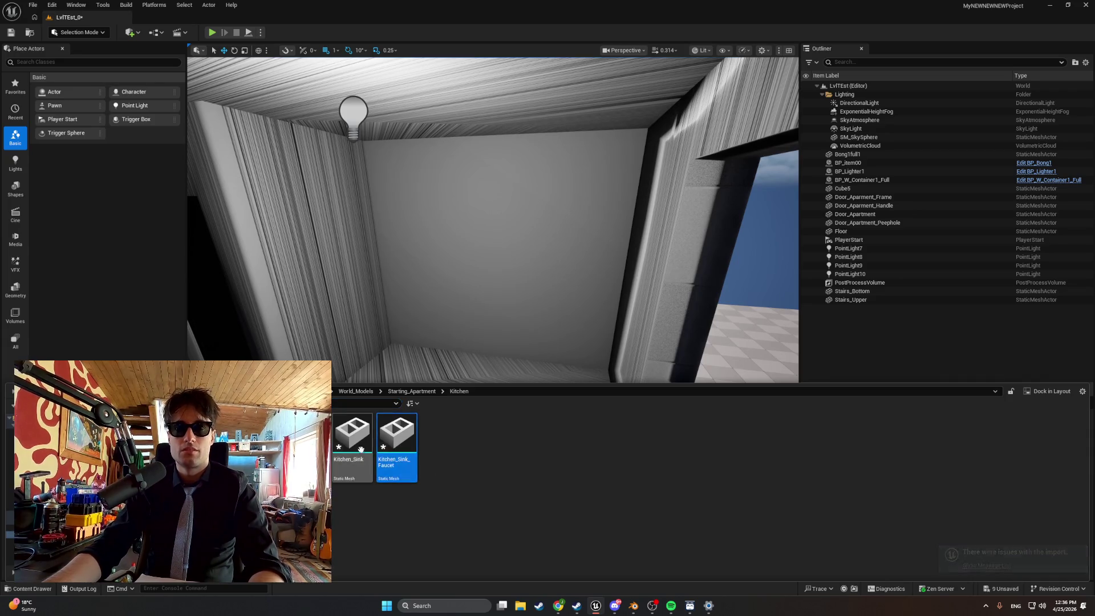
ctrl+click(396, 438)
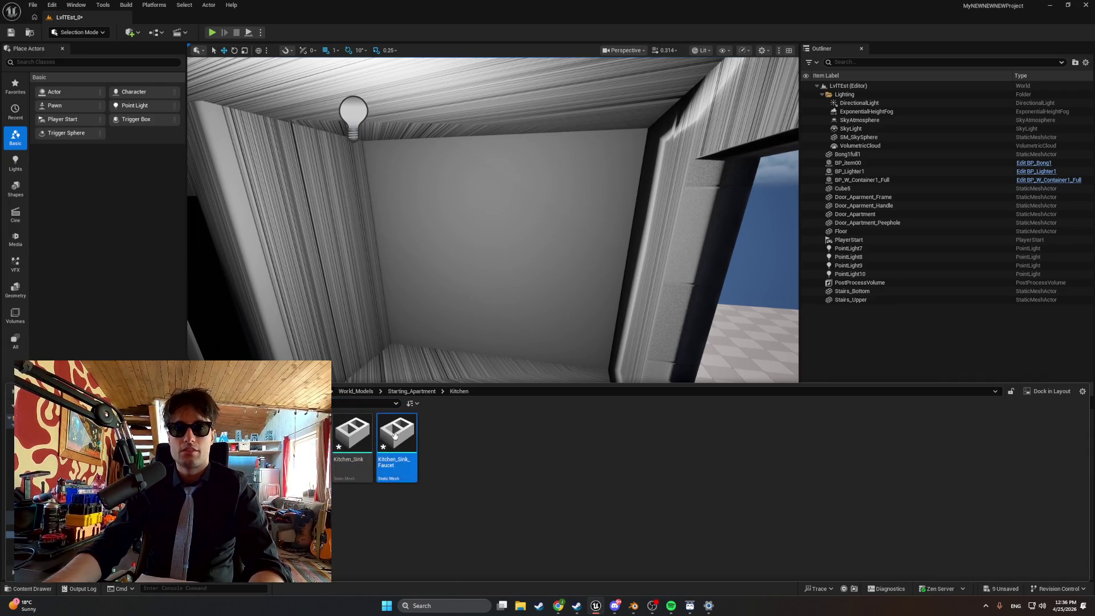
mouse_move(375, 448)
mouse_down()
mouse_move(427, 345)
mouse_move(459, 387)
mouse_move(462, 282)
mouse_move(514, 282)
mouse_move(393, 305)
mouse_move(410, 283)
mouse_move(409, 308)
mouse_move(348, 314)
mouse_move(342, 296)
mouse_up()
key(f)
drag(400, 247, 400, 247)
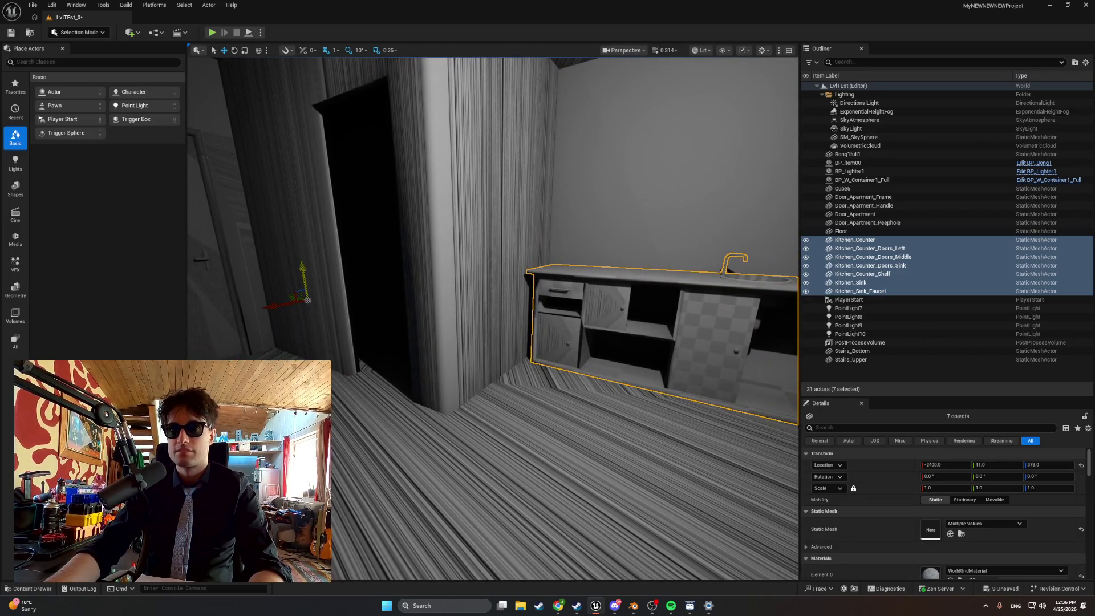
key(f)
drag(380, 277, 380, 278)
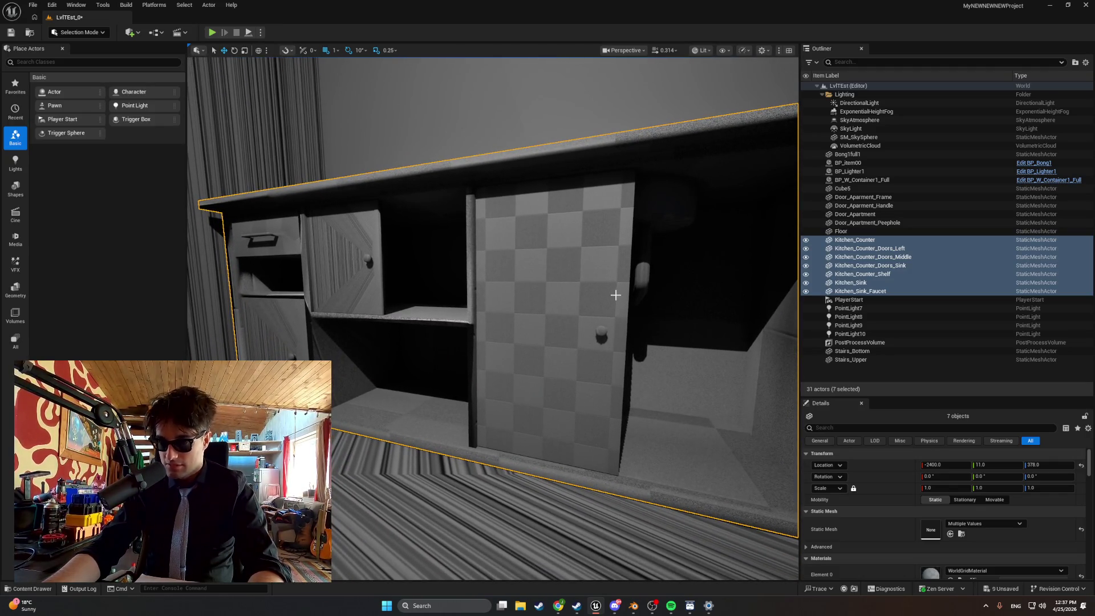
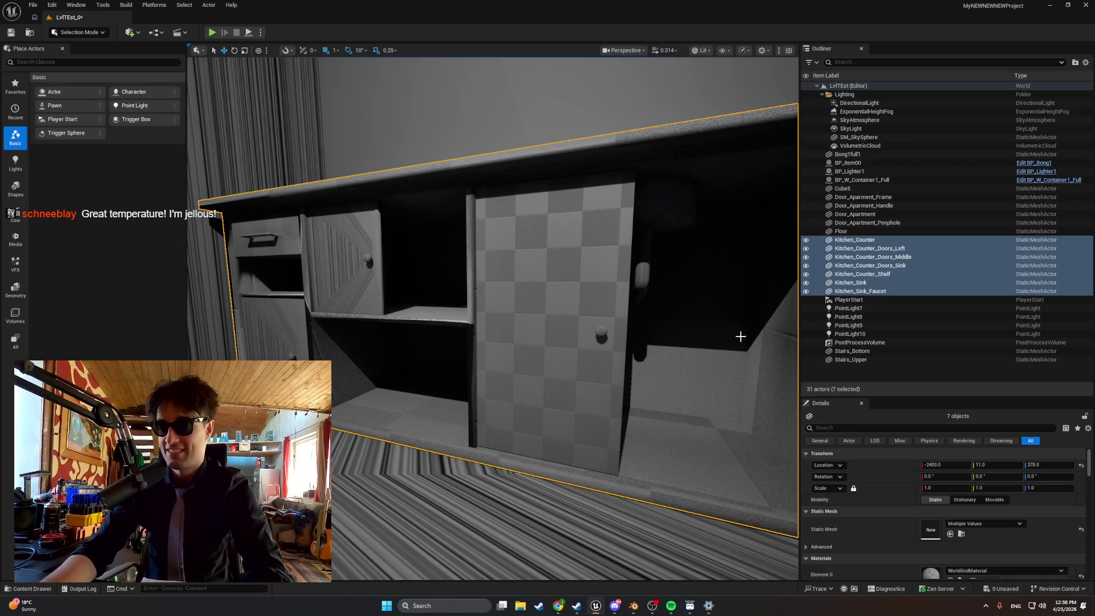
- Play-test the level in Unreal, walking up to and around the kitchen counter
mouse_move(639, 449)
mouse_down()
mouse_move(630, 445)
mouse_move(645, 411)
mouse_up()
scroll(633, 442, down, 10)
scroll(646, 410, up, 10)
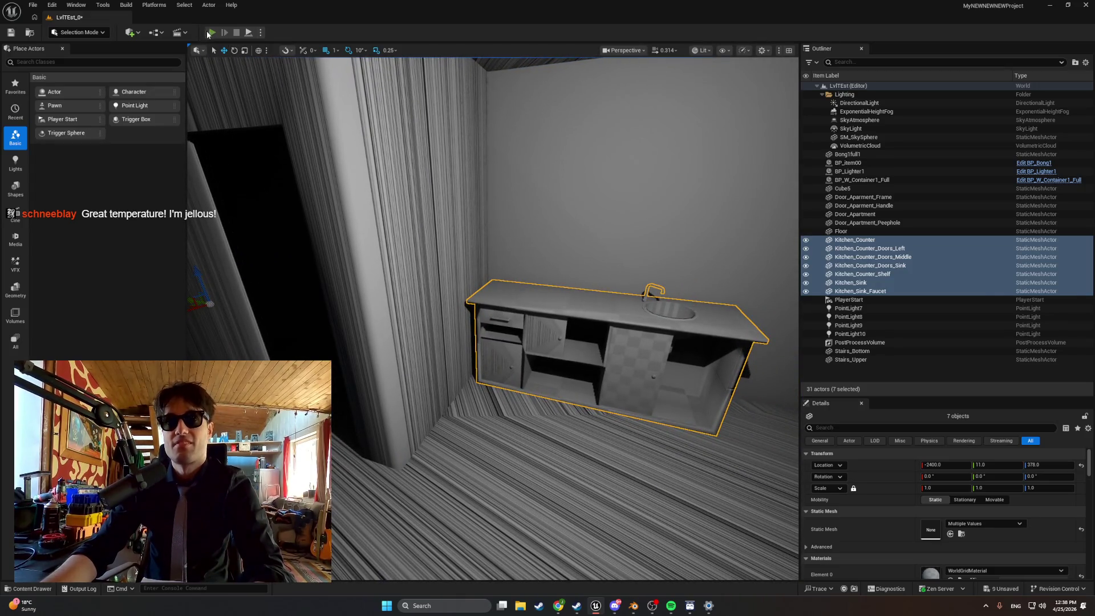
click(213, 32)
key(w)
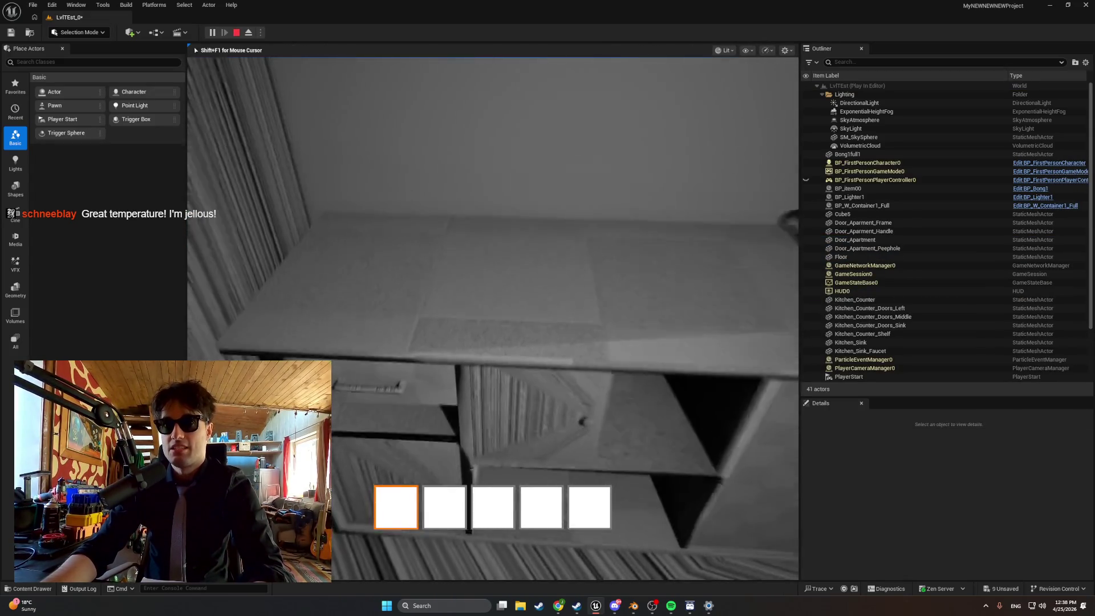
key(s)
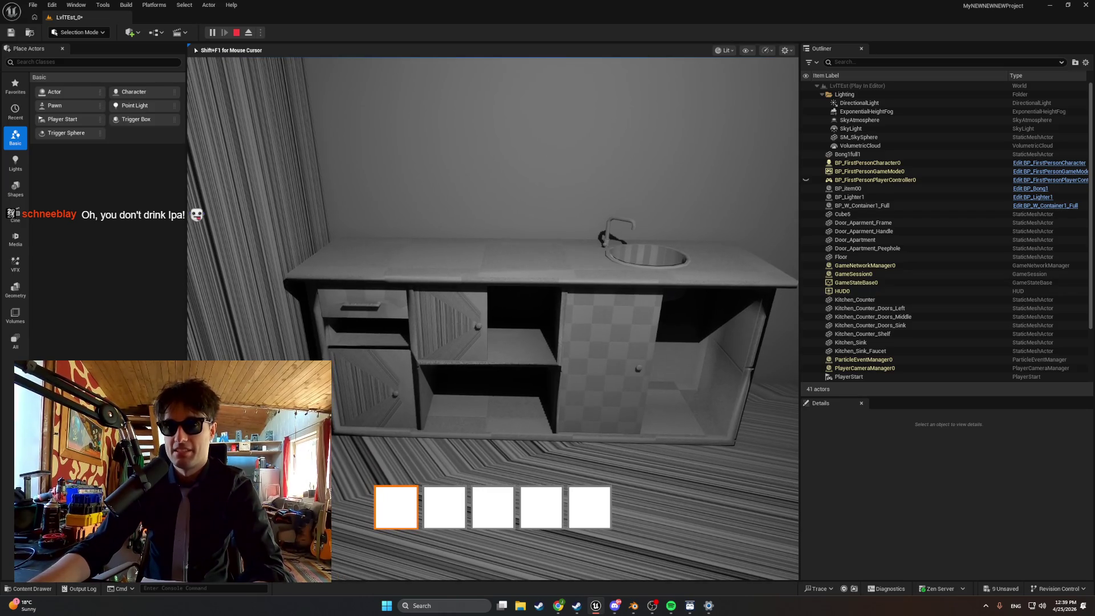
key(w)
key(s)
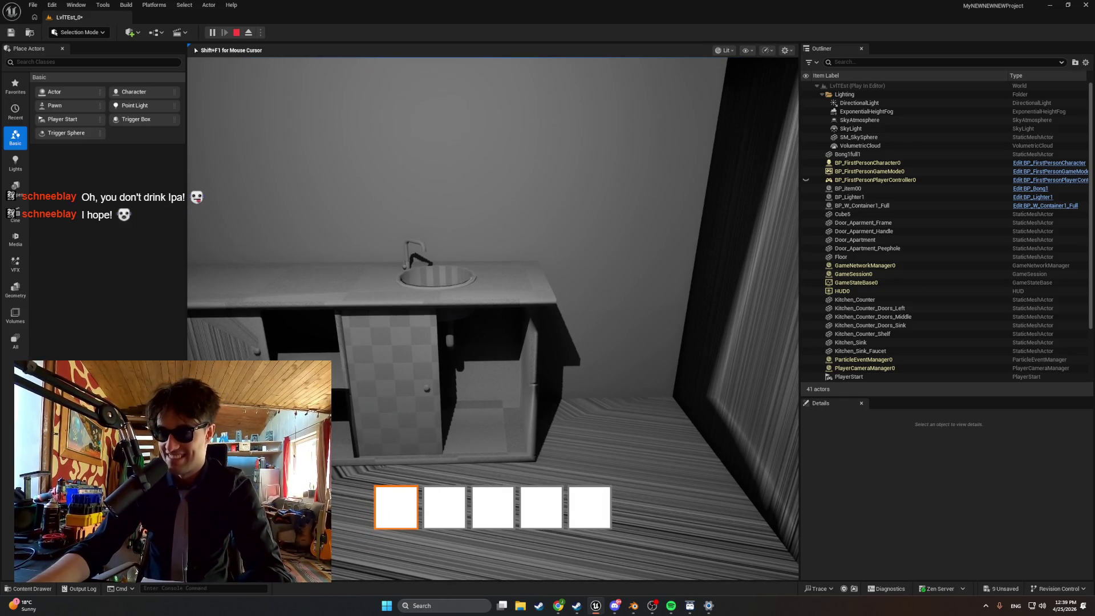
key(Escape)
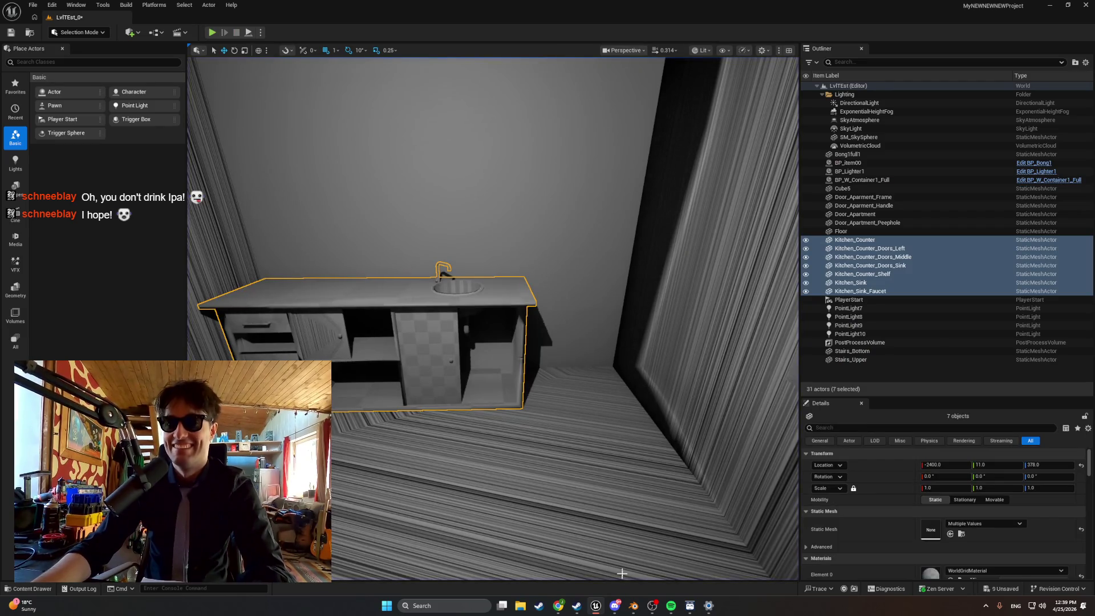
- In Blender's Object Mode, scale the kitchen counter up to 1.066
click(633, 605)
mouse_move(606, 399)
mouse_down()
mouse_move(570, 383)
mouse_move(620, 392)
mouse_up()
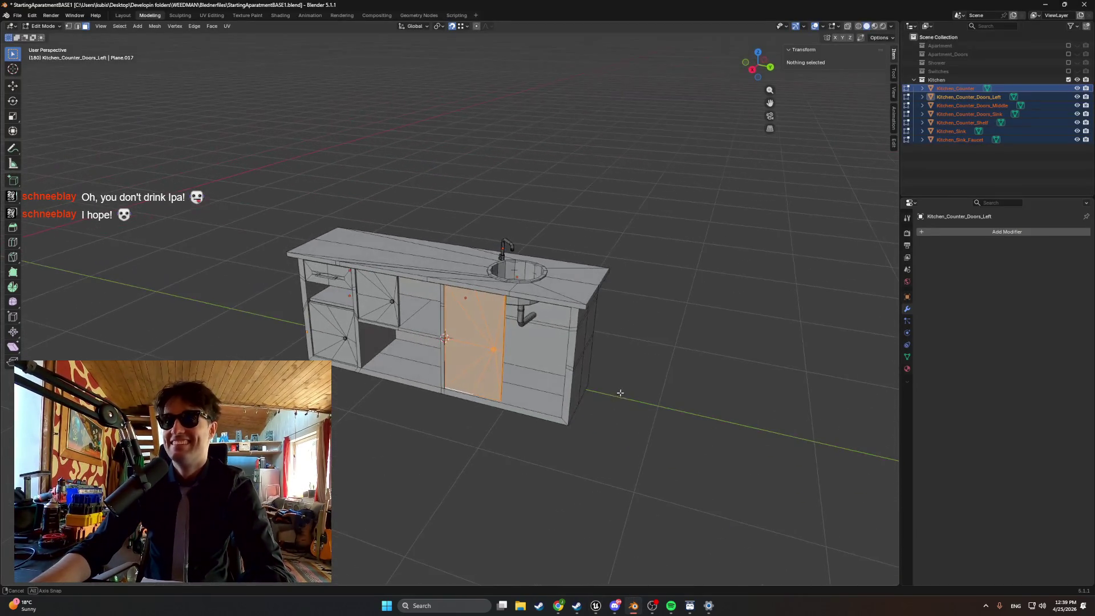
key(Tab)
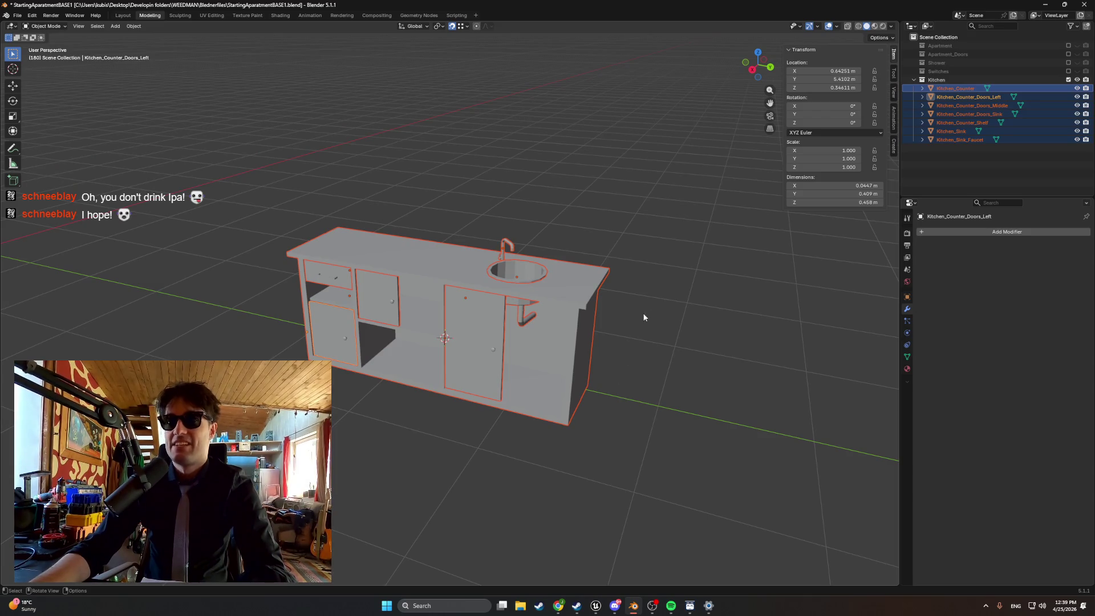
key(s)
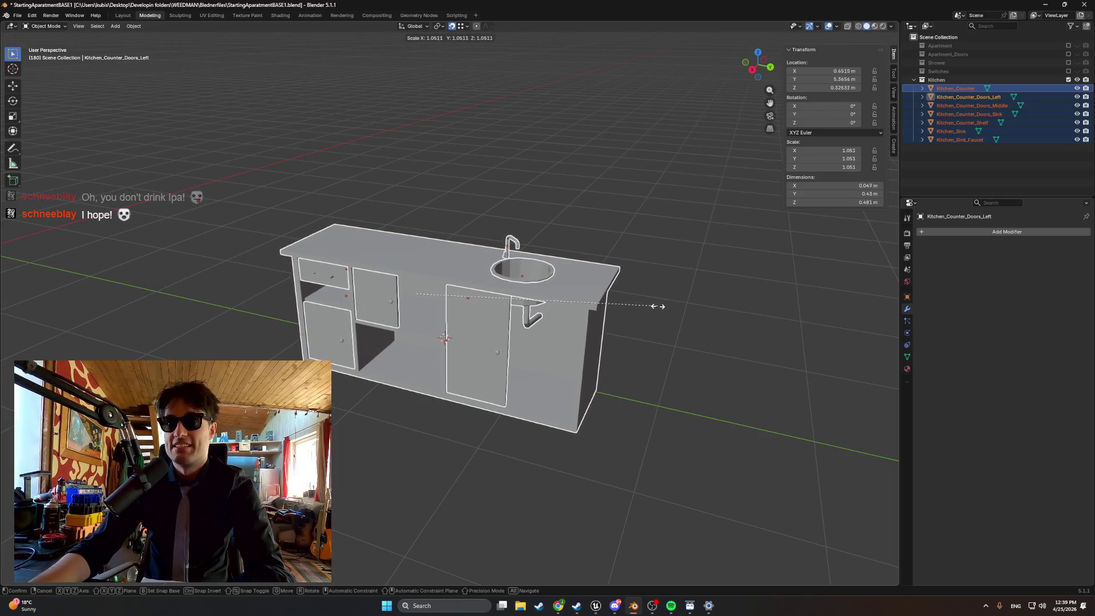
click(661, 305)
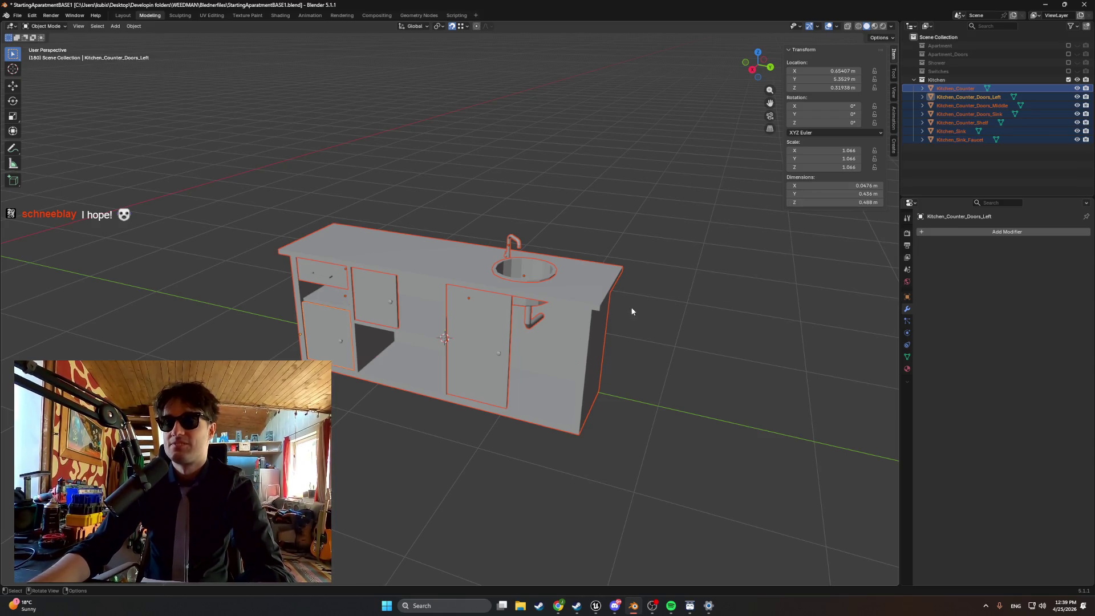
- Export the kitchen as FBX, overwriting the existing Apt_Kitchen.fbx
click(16, 16)
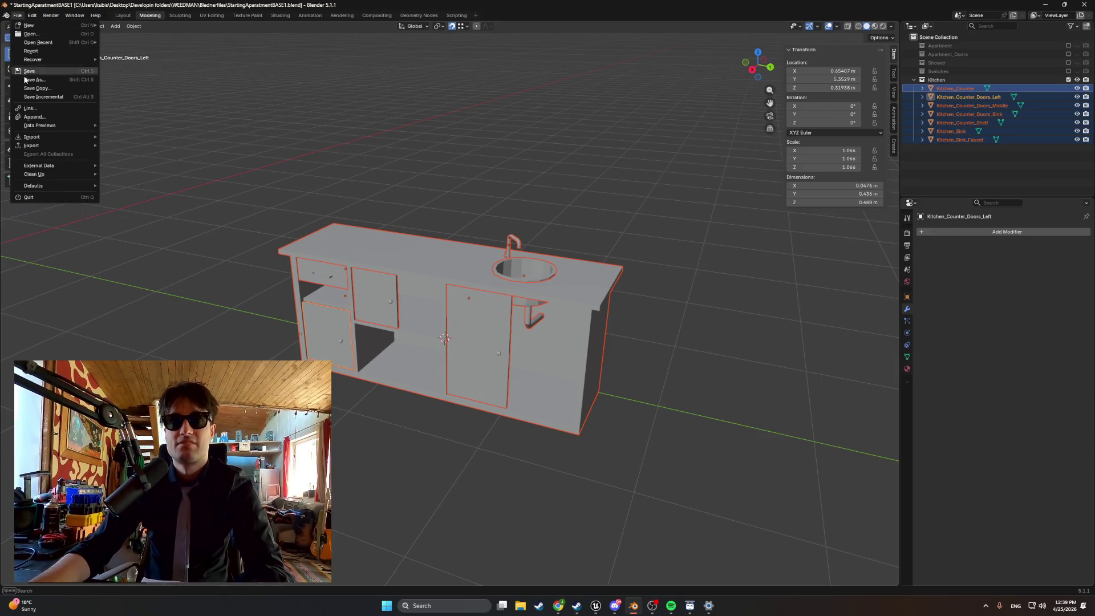
mouse_move(43, 146)
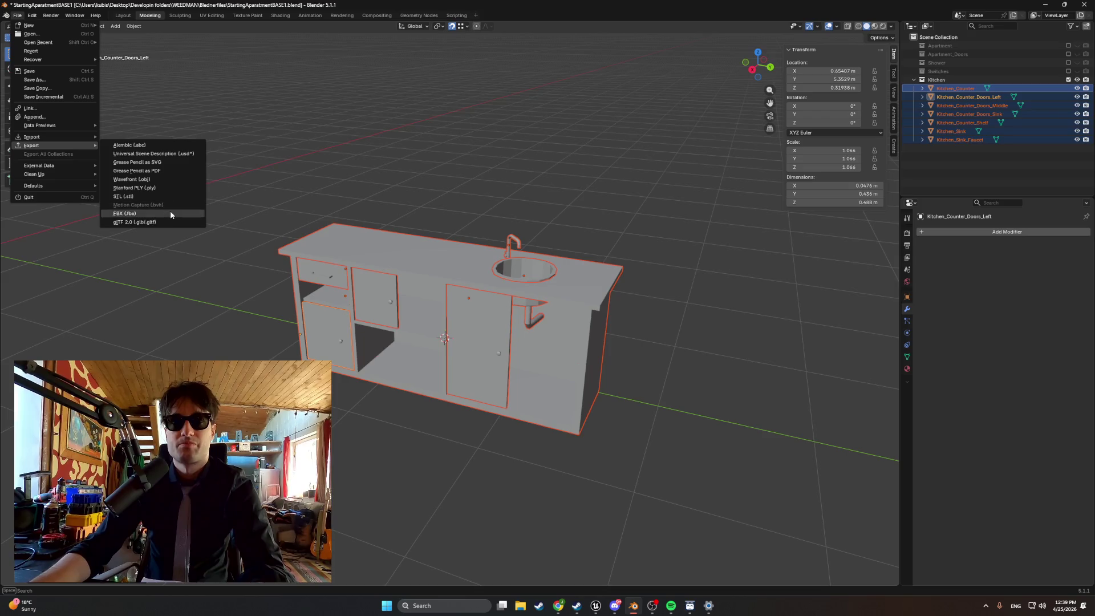
click(170, 211)
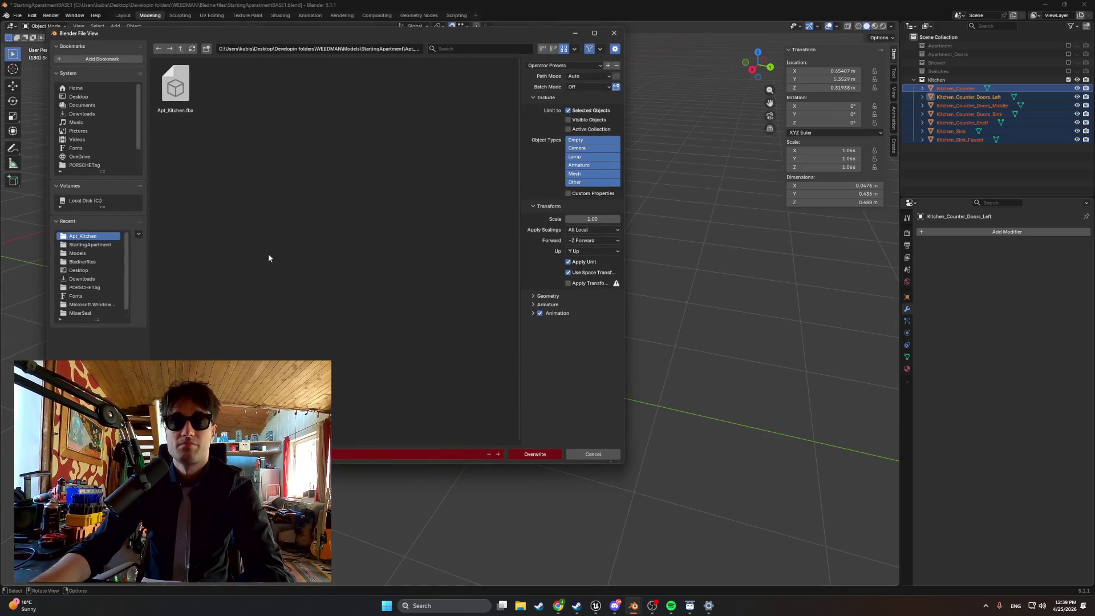
click(527, 455)
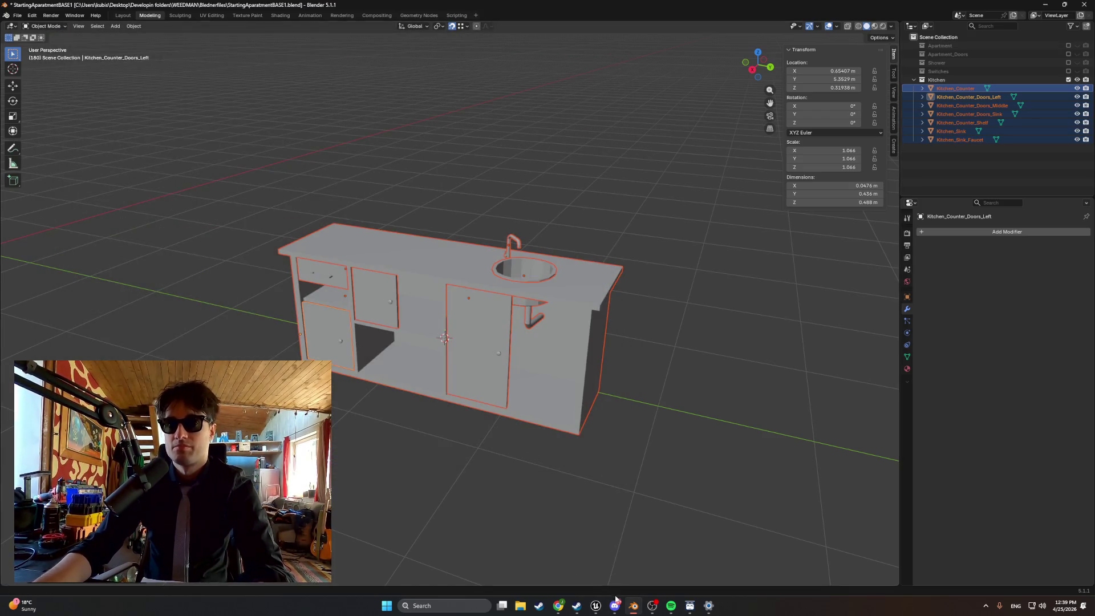
click(597, 605)
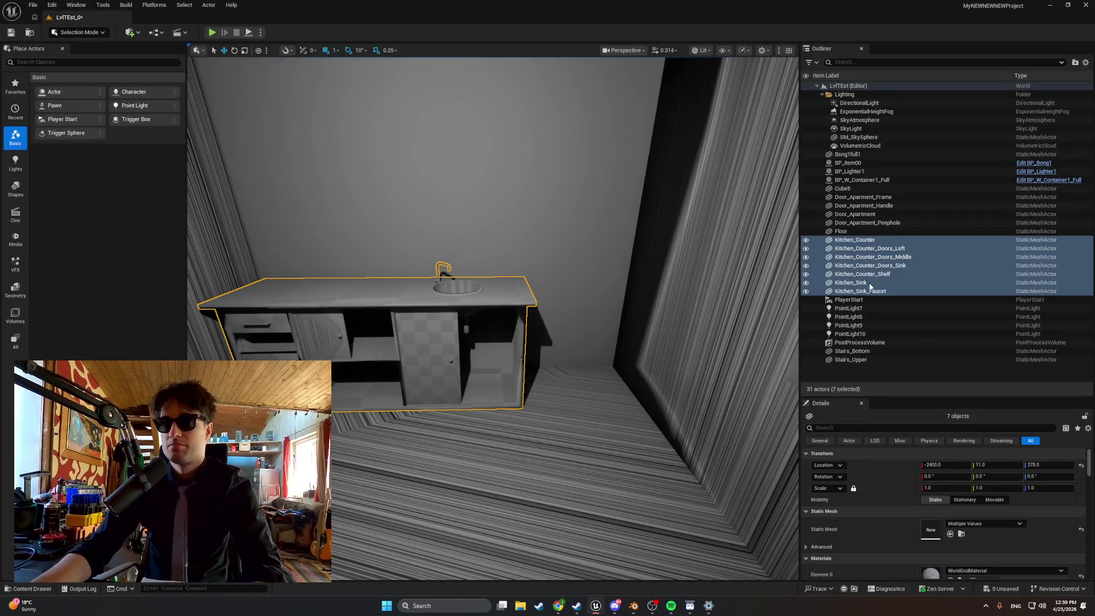
- Delete the kitchen actors and old Kitchen_Sink assets, then import Apt_Kitchen.fbx
key(Delete)
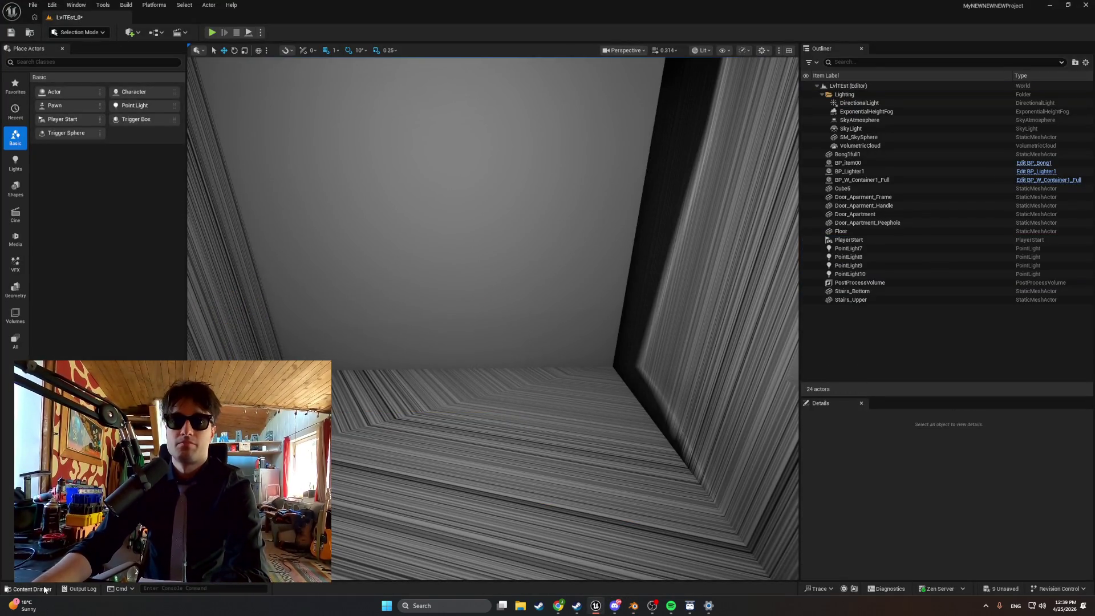
click(44, 589)
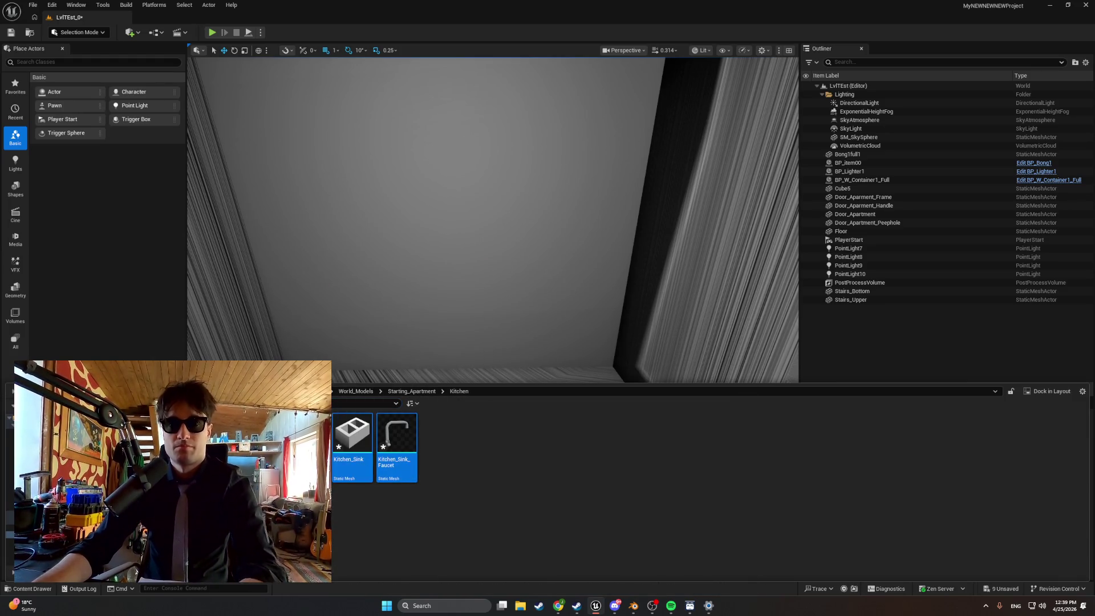
key(Delete)
click(568, 442)
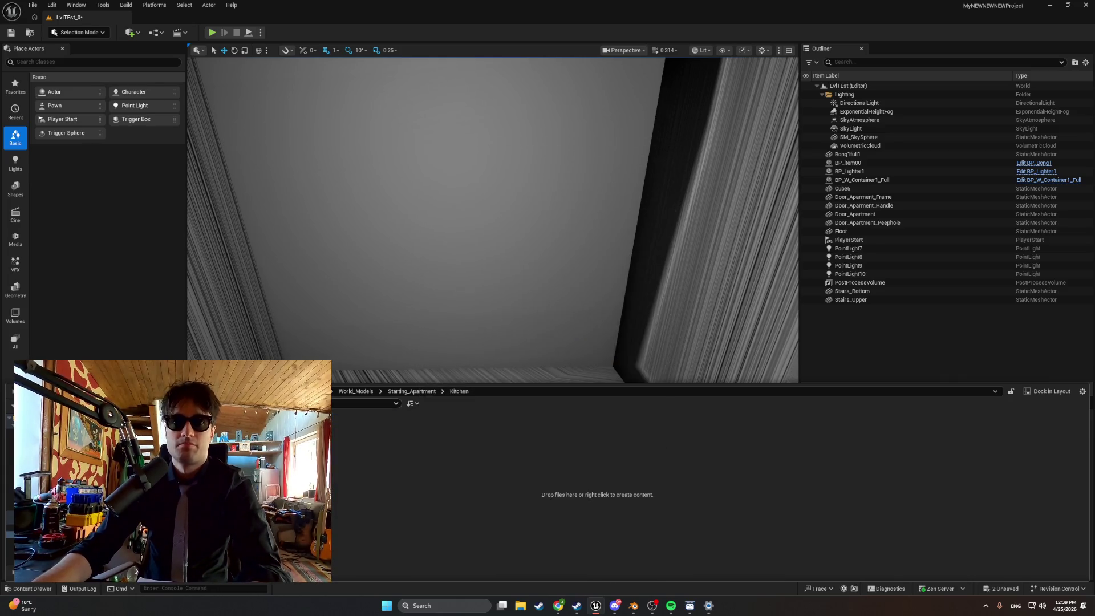
double_click(197, 65)
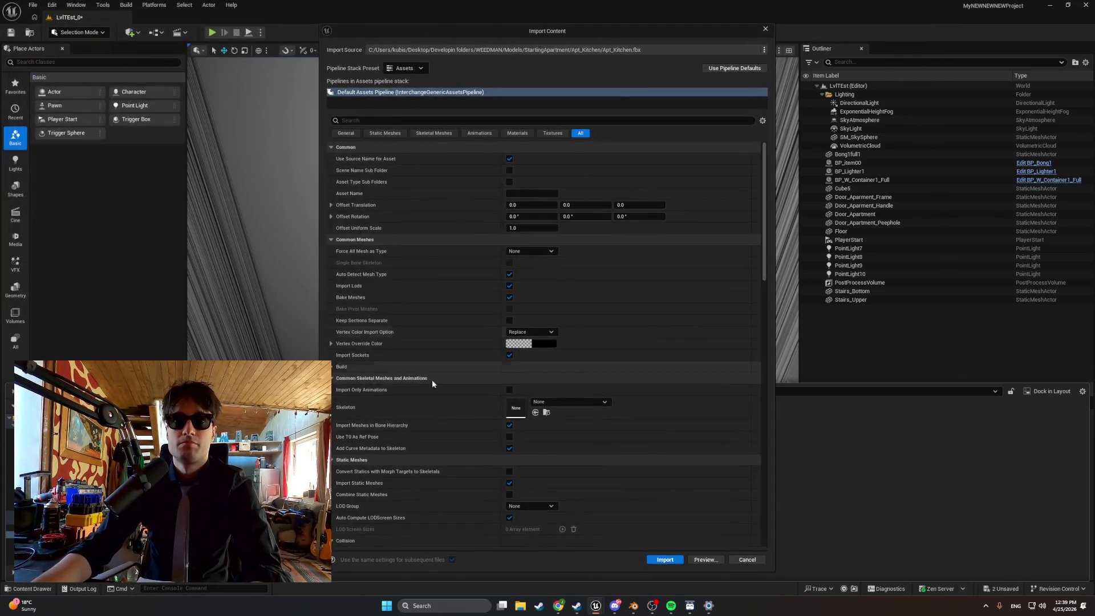
click(666, 559)
- Place the reimported kitchen meshes in the room and slide the counter against the wall at Y 10.0
mouse_move(389, 447)
mouse_down()
mouse_move(420, 429)
mouse_move(438, 381)
mouse_up()
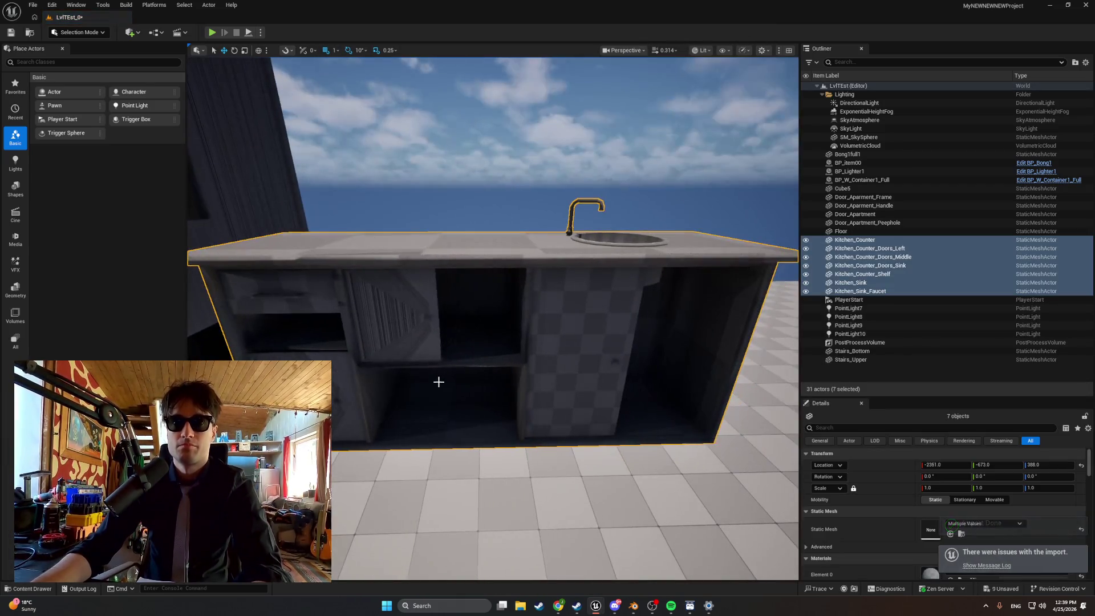
mouse_move(431, 306)
mouse_down()
mouse_move(274, 288)
mouse_move(297, 278)
mouse_up()
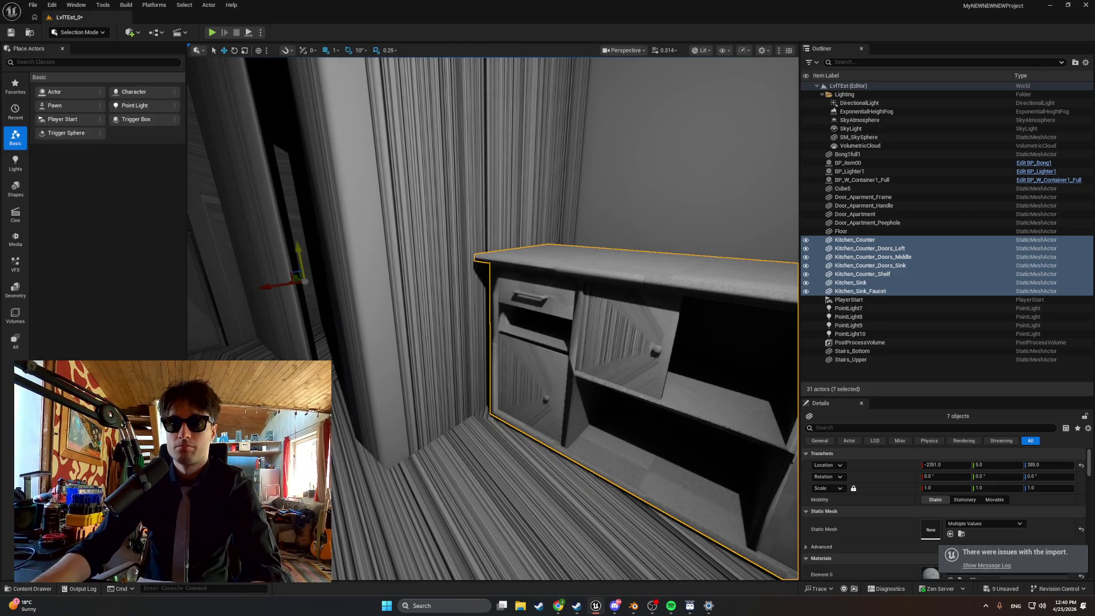
mouse_move(271, 278)
mouse_down()
mouse_move(254, 284)
mouse_move(290, 262)
mouse_move(414, 346)
mouse_up()
key(s)
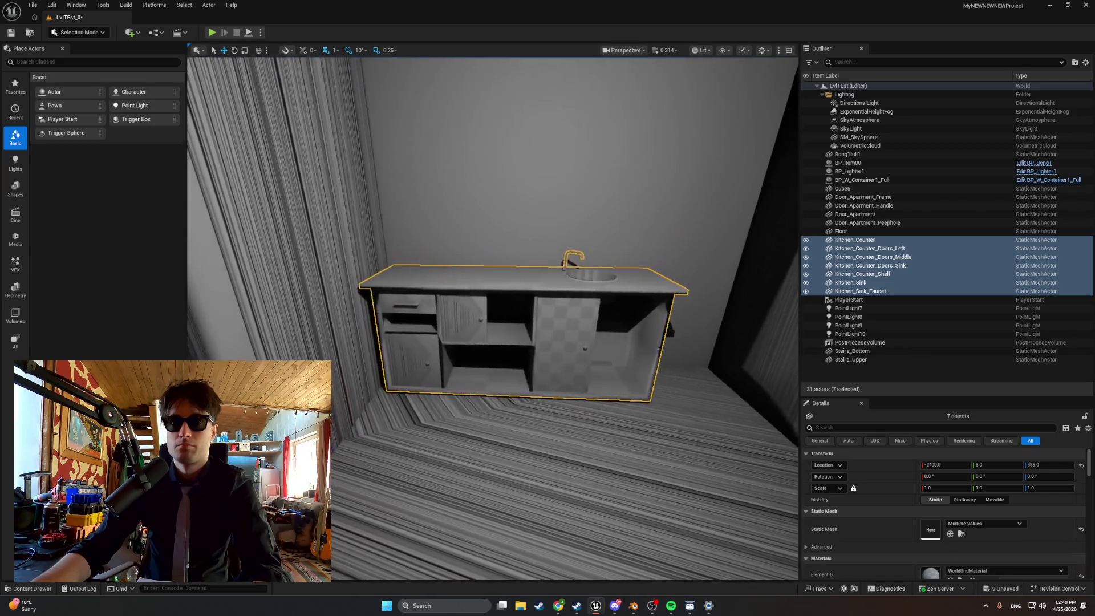
key(a)
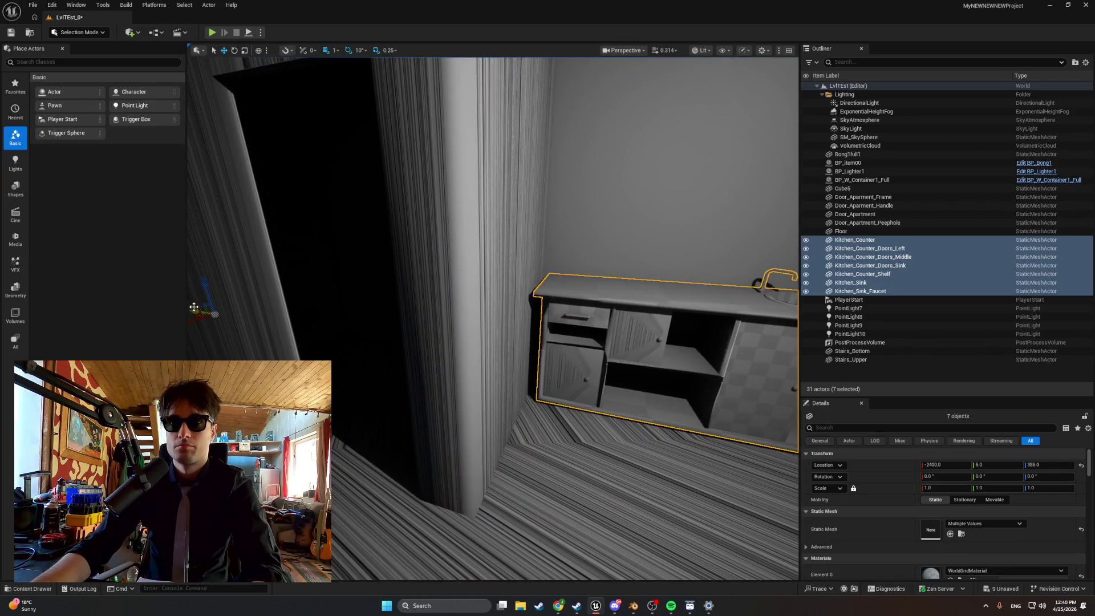
drag(194, 306, 197, 307)
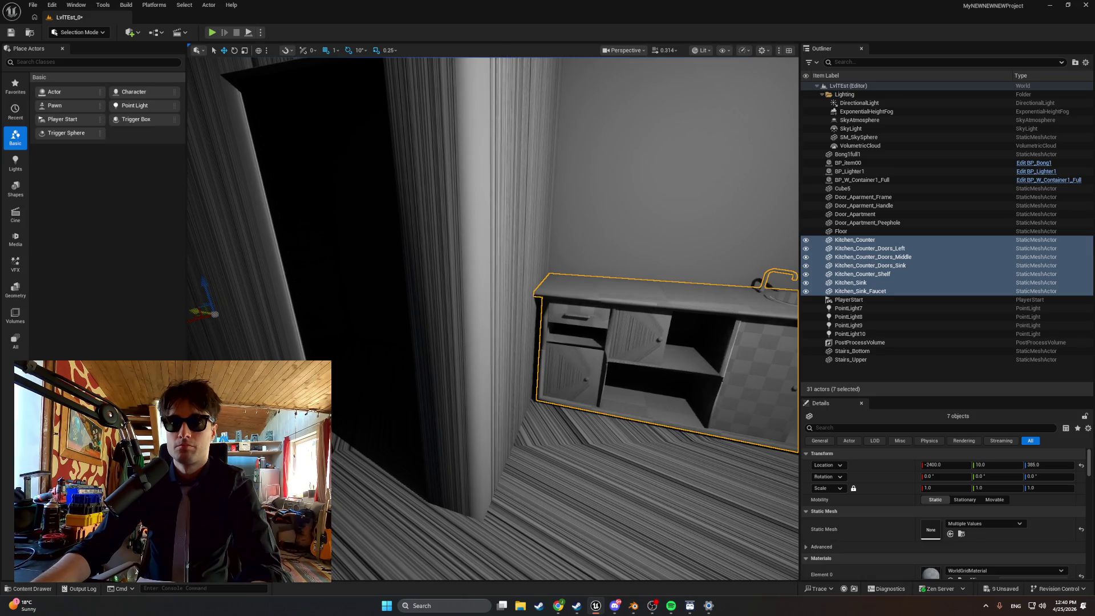
click(213, 33)
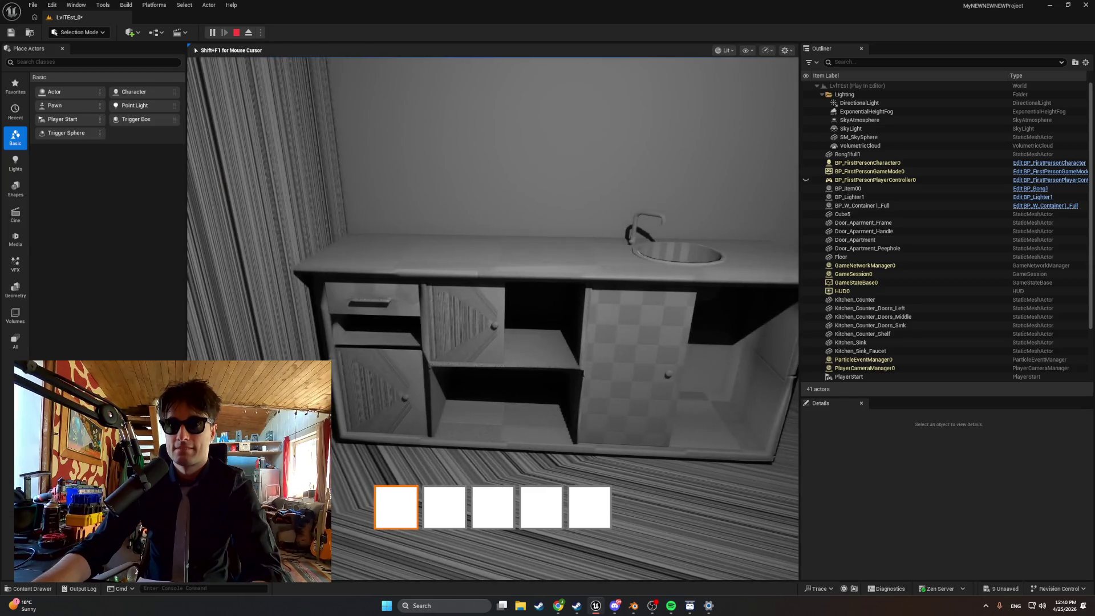
- Walk along the larger counter and sink in the play test, then stop it
key(w)
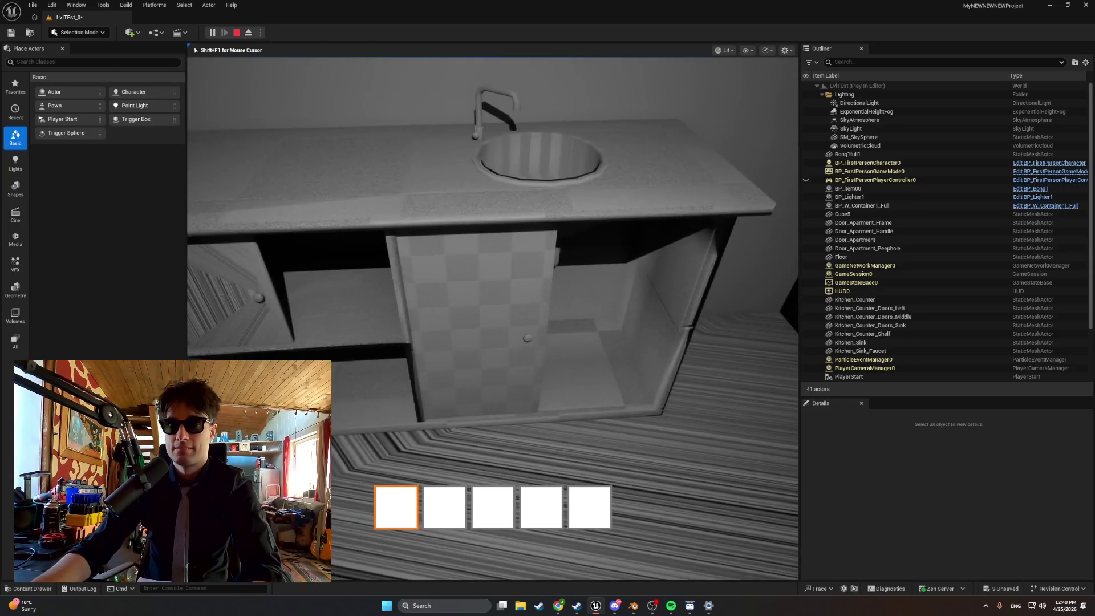
key(w)
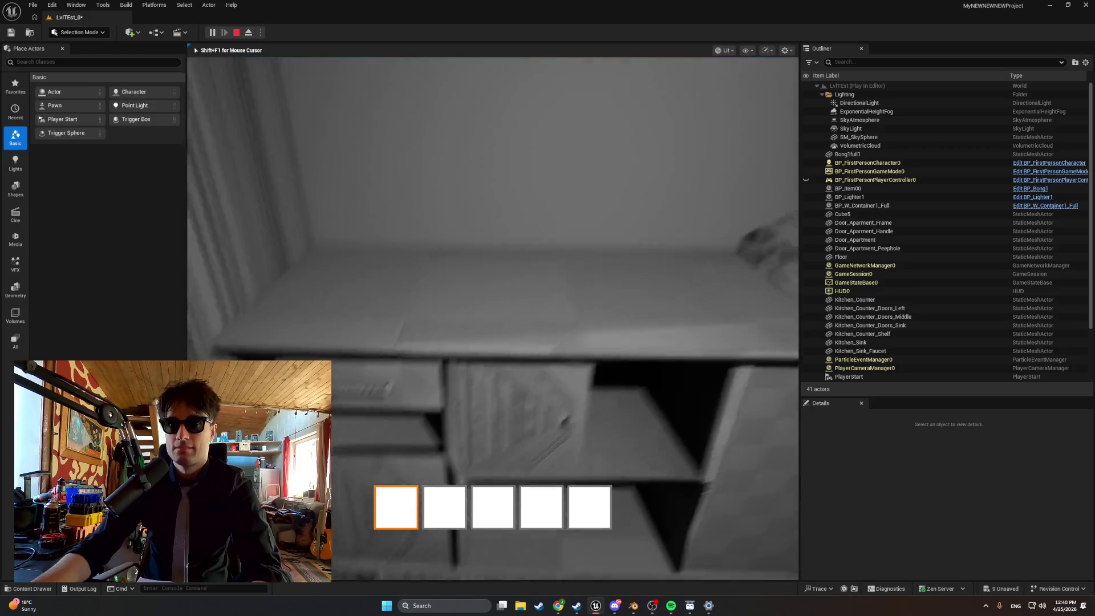
key(s)
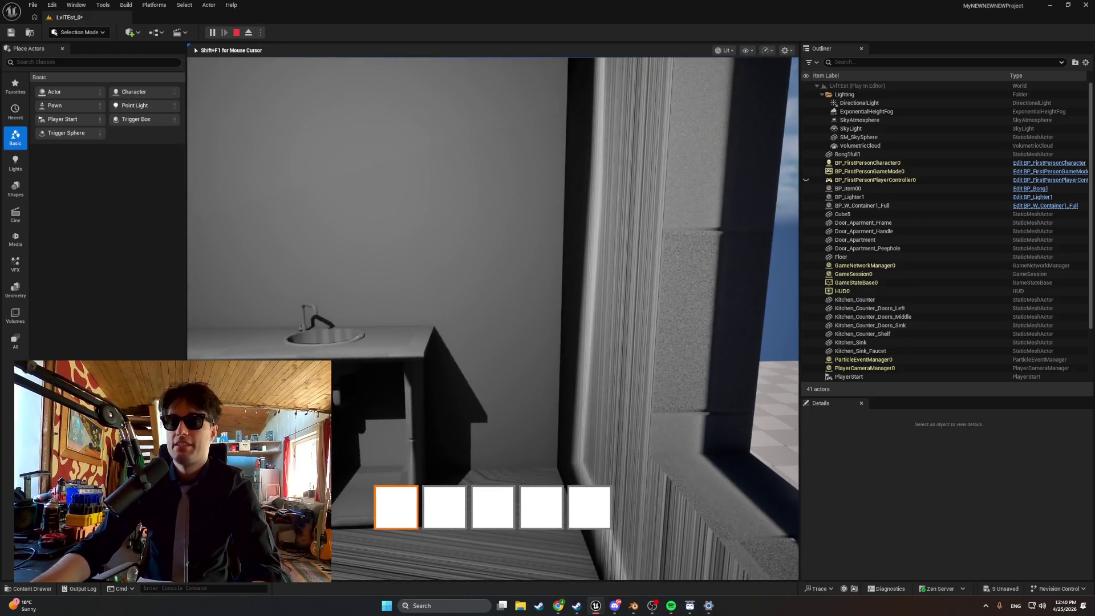
key(s)
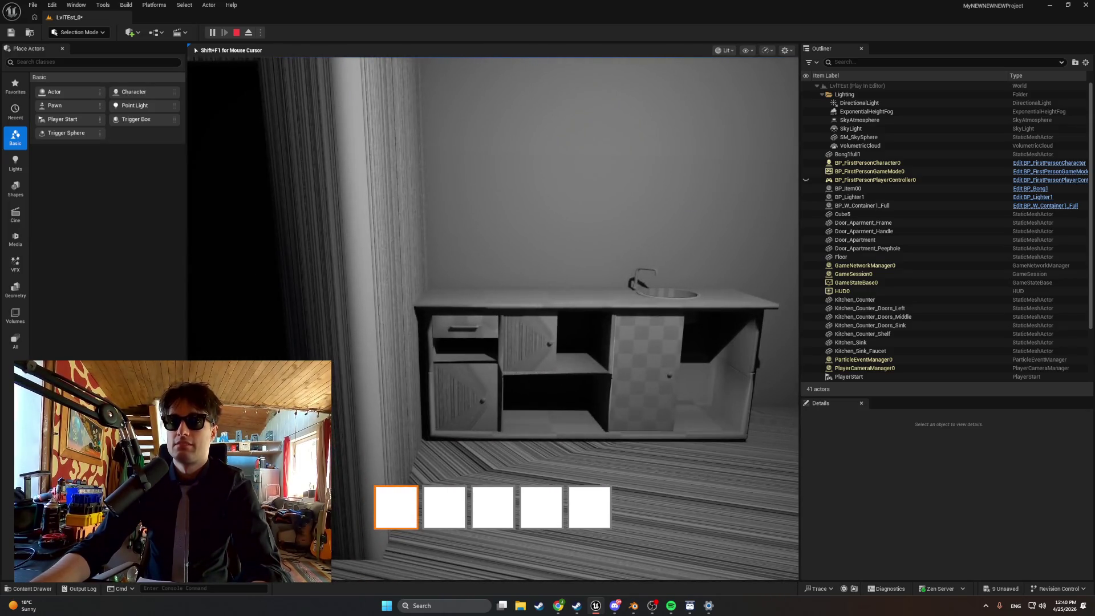
key(Escape)
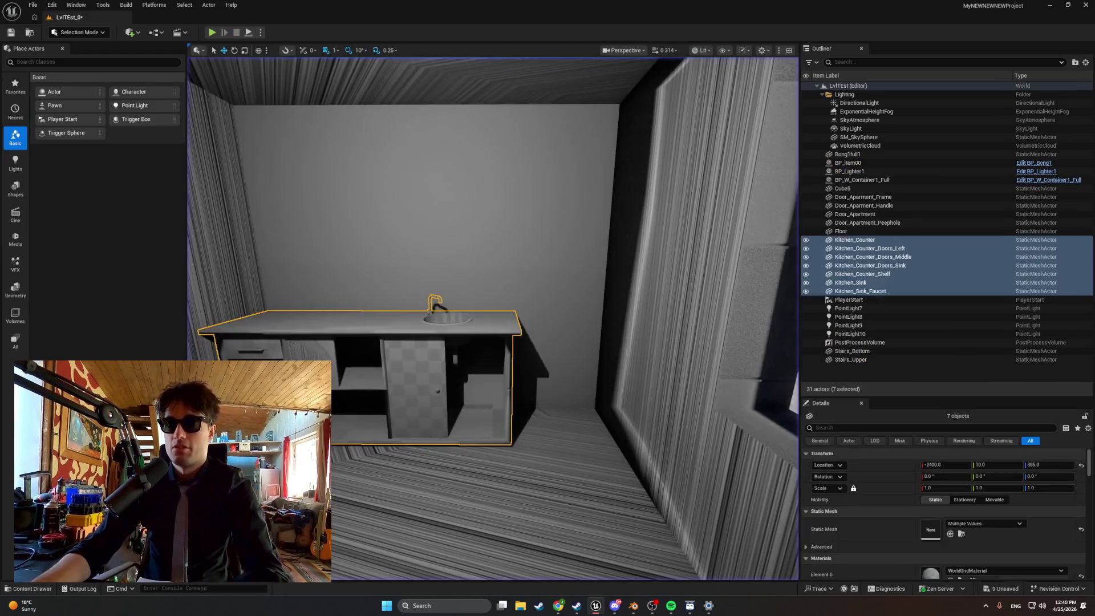
- In Blender, undo the counter's scale from 1.066 back to 1.000, then return to Unreal
click(633, 606)
scroll(635, 396, up, 3)
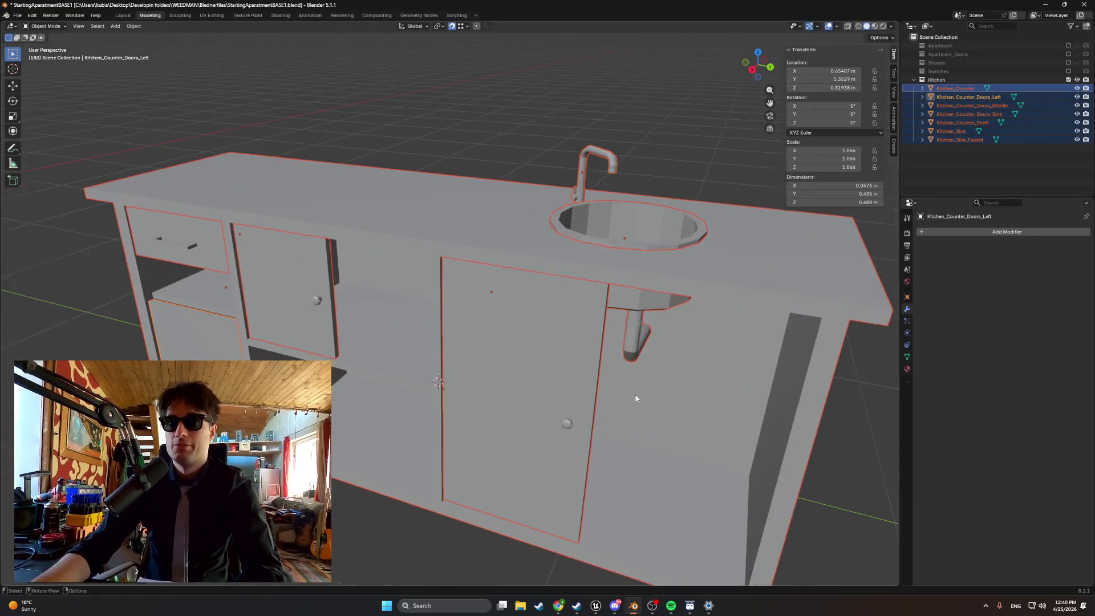
scroll(552, 234, down, 5)
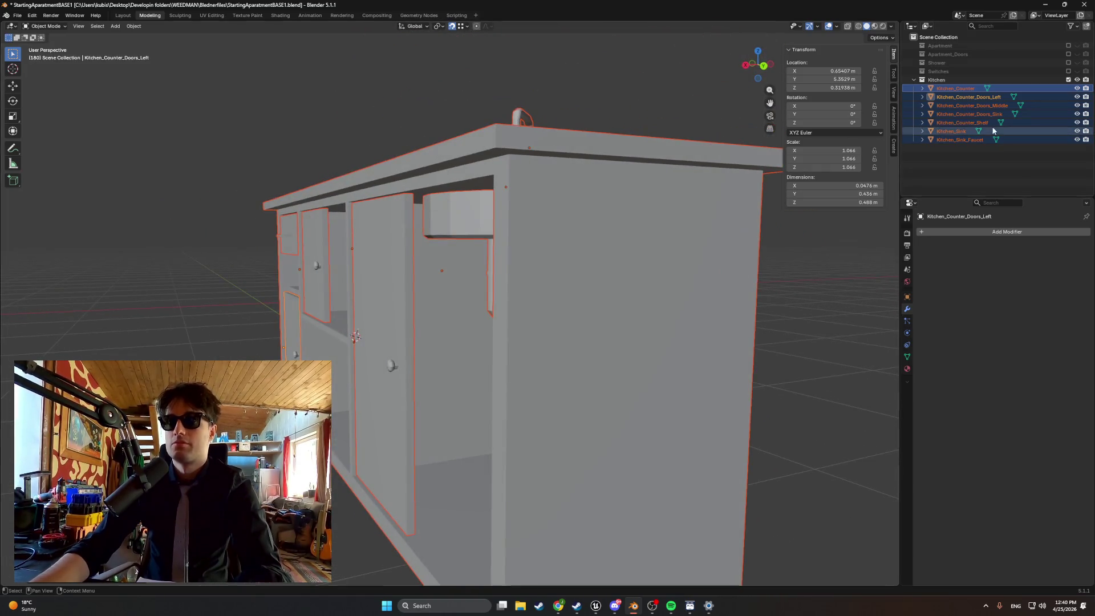
drag(616, 171, 663, 186)
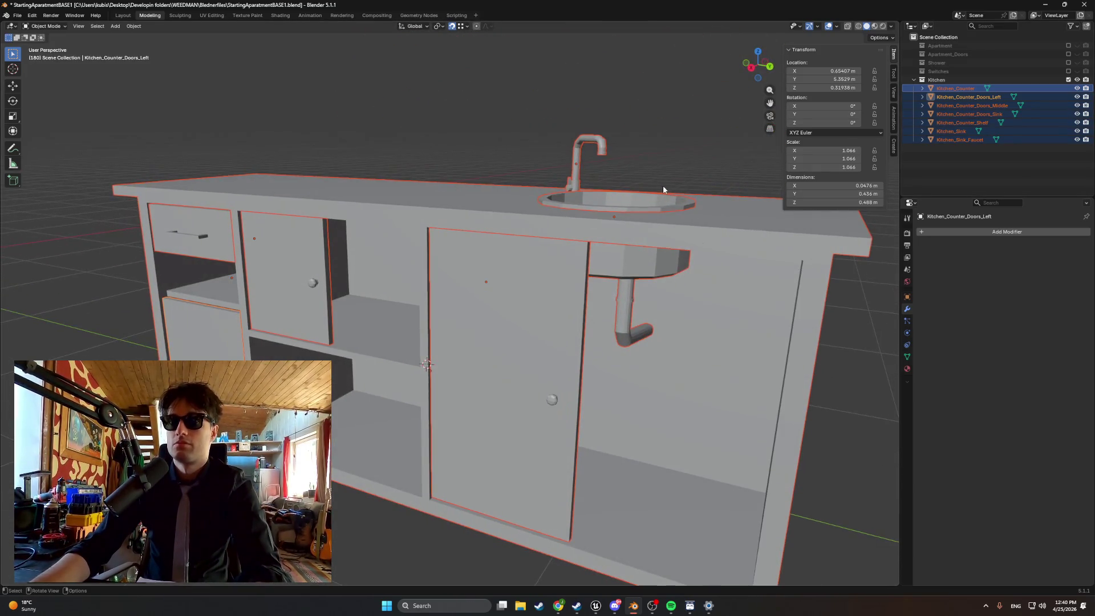
scroll(664, 189, down, 3)
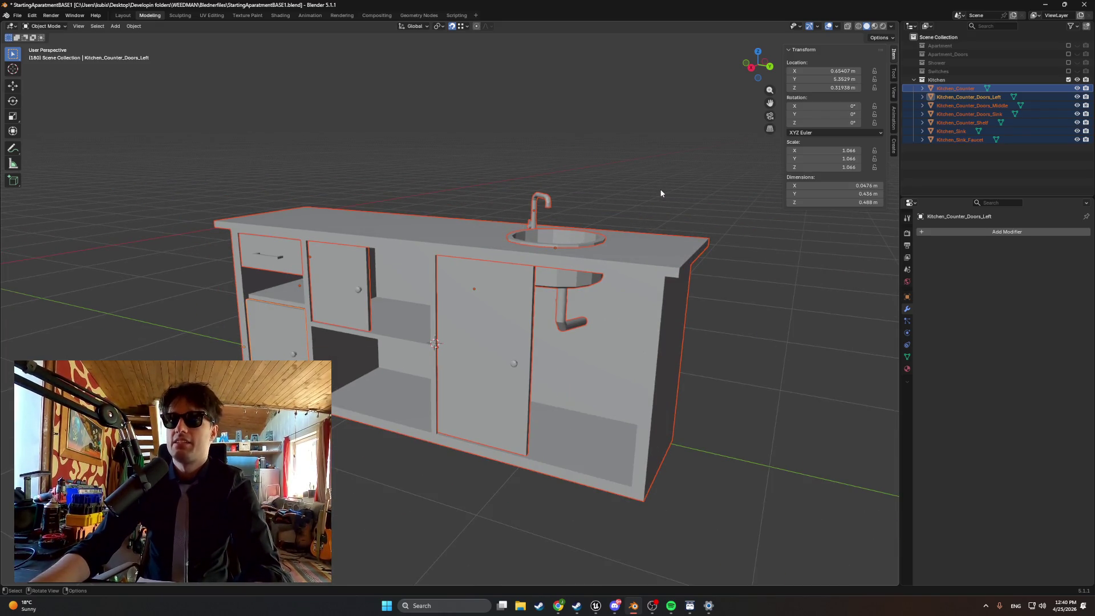
key(ctrl+z)
key(ctrl+z)
key(ctrl+z)
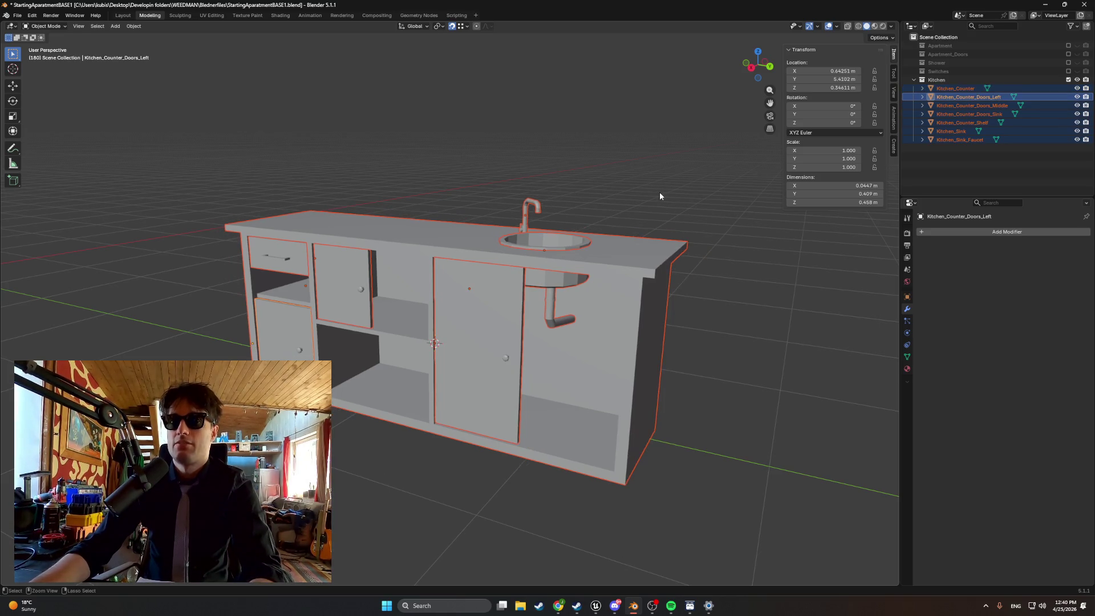
drag(652, 192, 674, 205)
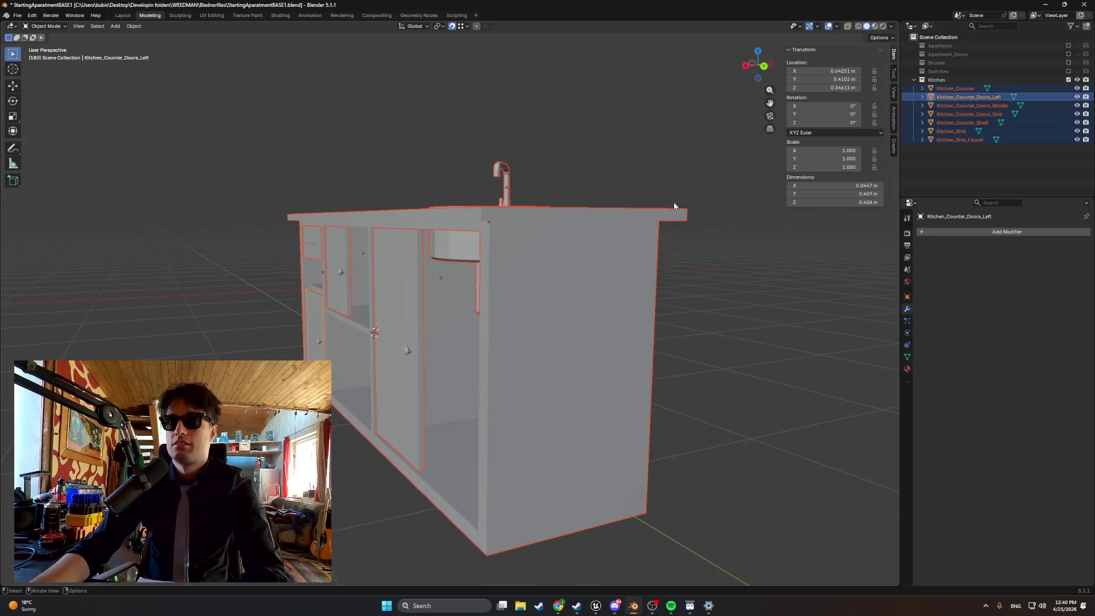
click(599, 603)
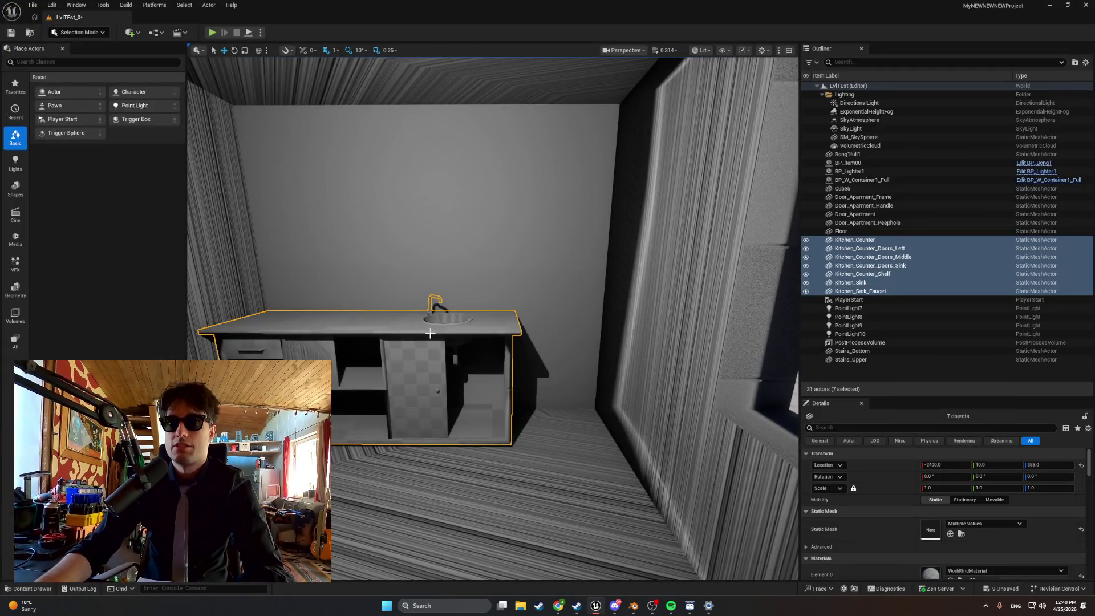
- Try scaling the kitchen counter up to 1.25–1.5, then undo it back to 1.0
drag(544, 321, 501, 329)
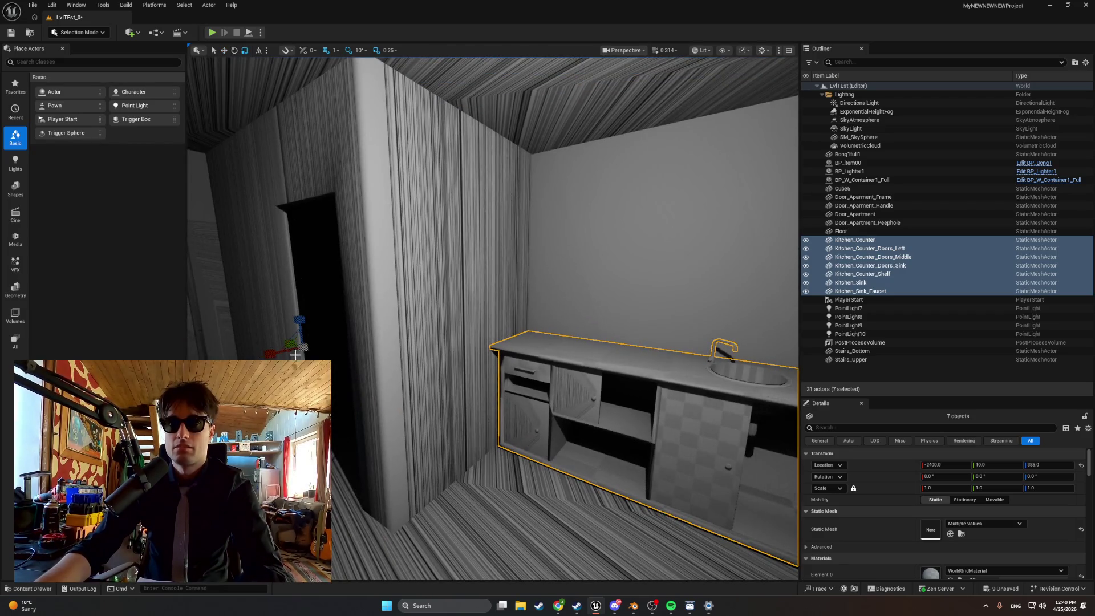
mouse_move(940, 487)
mouse_down()
mouse_move(906, 488)
mouse_move(963, 488)
mouse_up()
key(f)
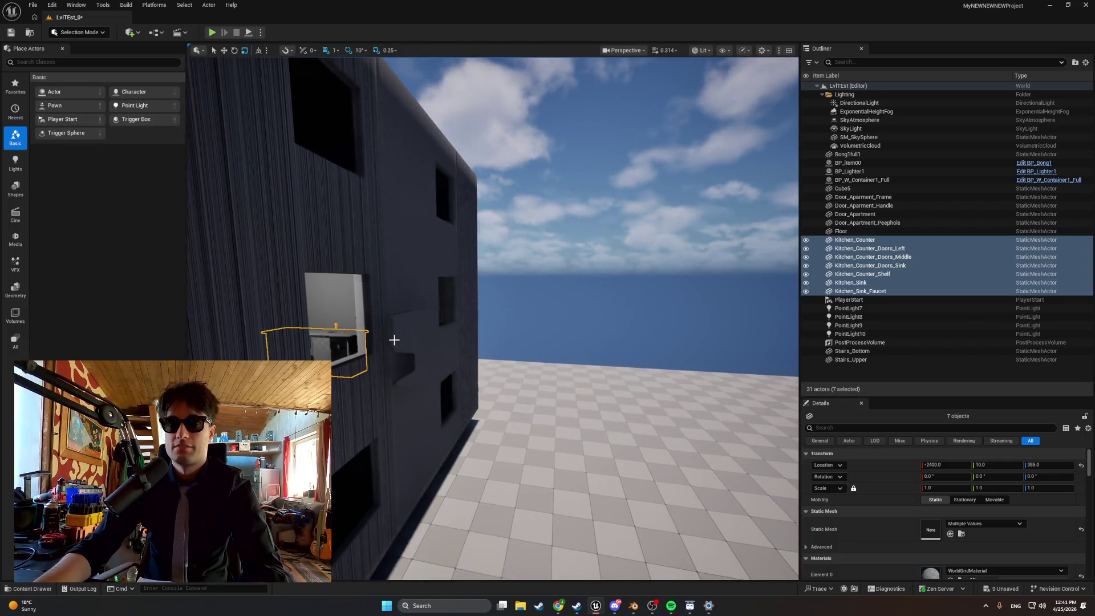
key(ctrl+z)
- Go to the Kitchen asset folder and delete the selected kitchen mesh assets
key(f)
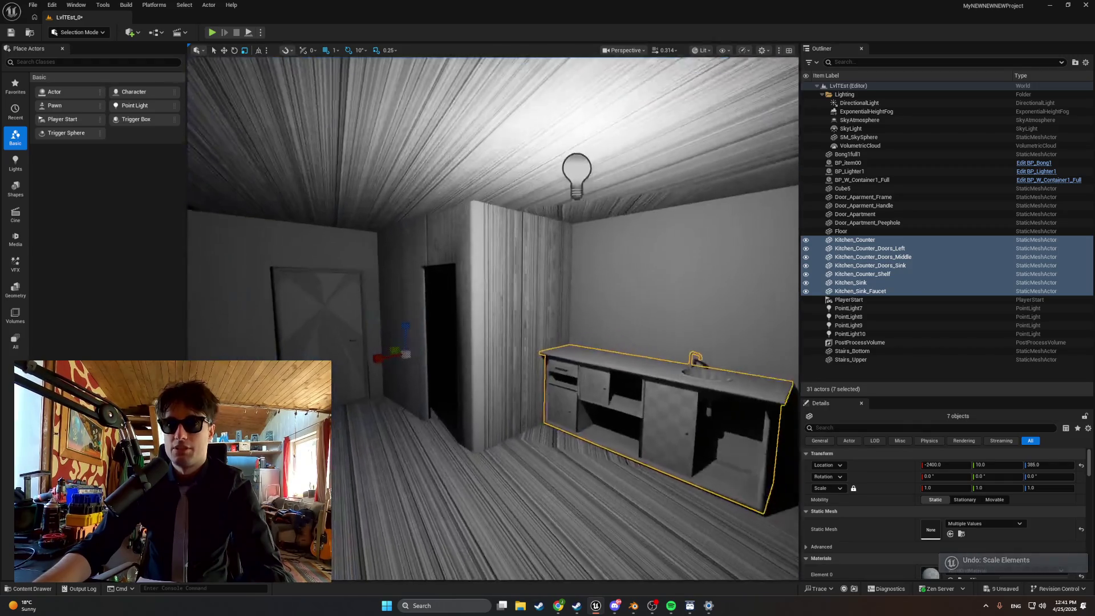
drag(409, 336, 434, 302)
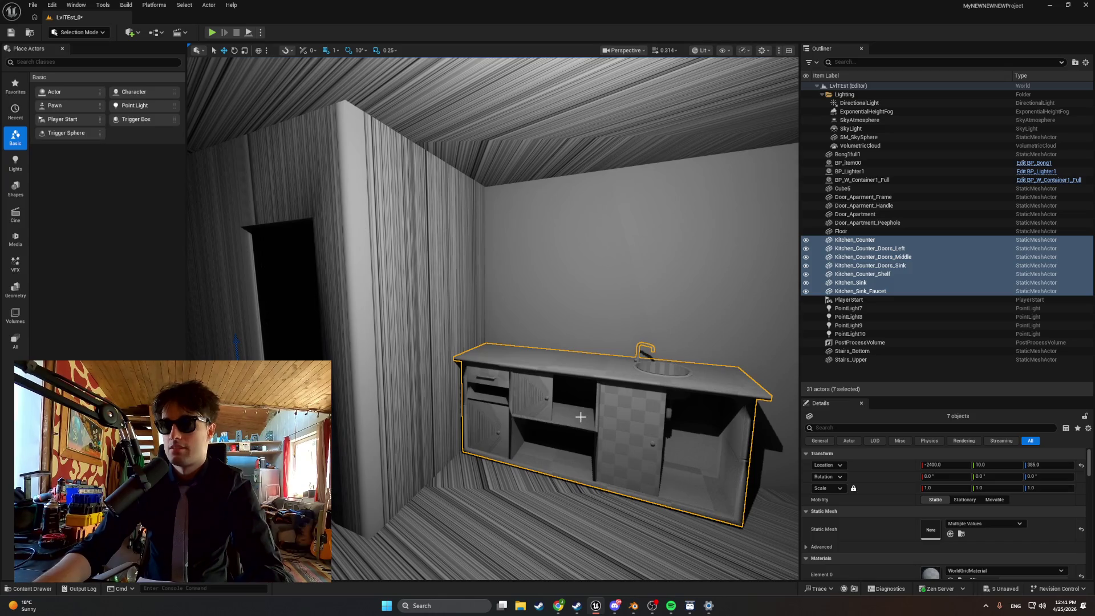
mouse_move(532, 412)
mouse_down()
mouse_move(532, 427)
mouse_move(501, 424)
mouse_up()
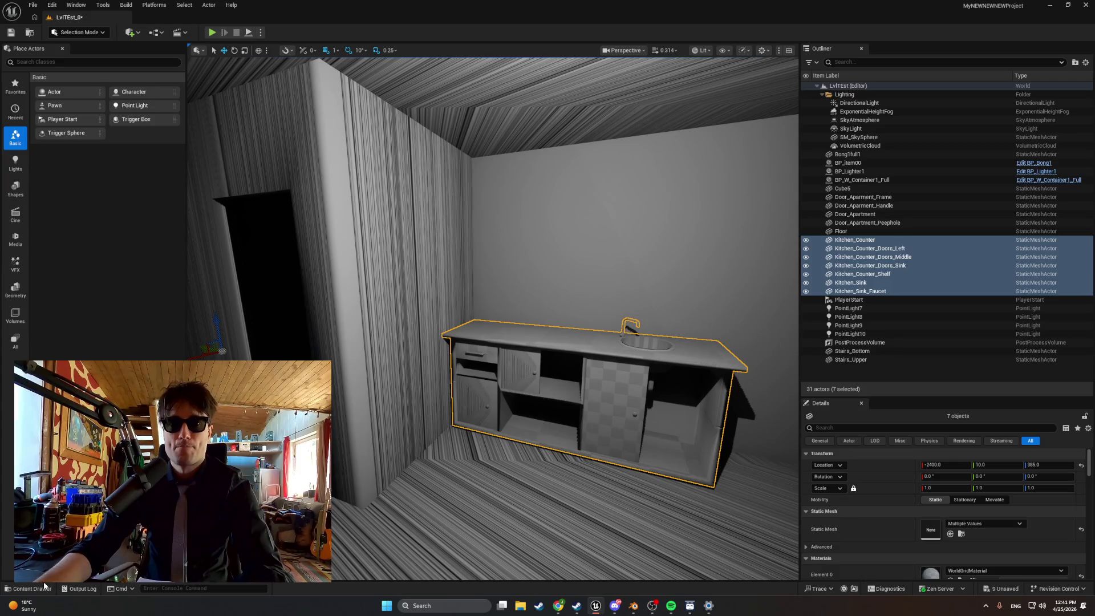
click(44, 584)
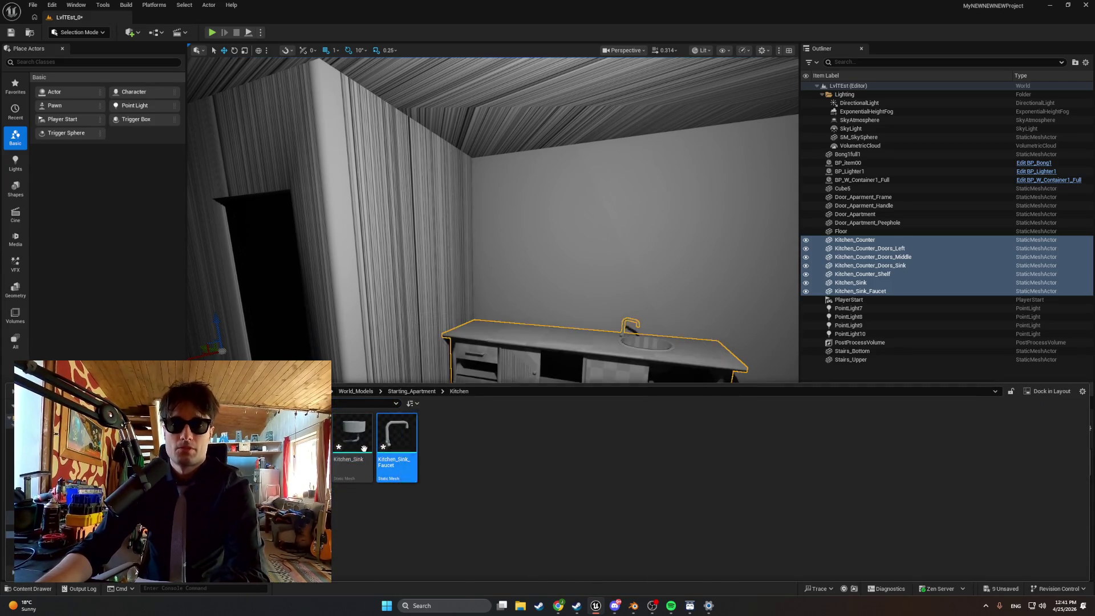
key(Delete)
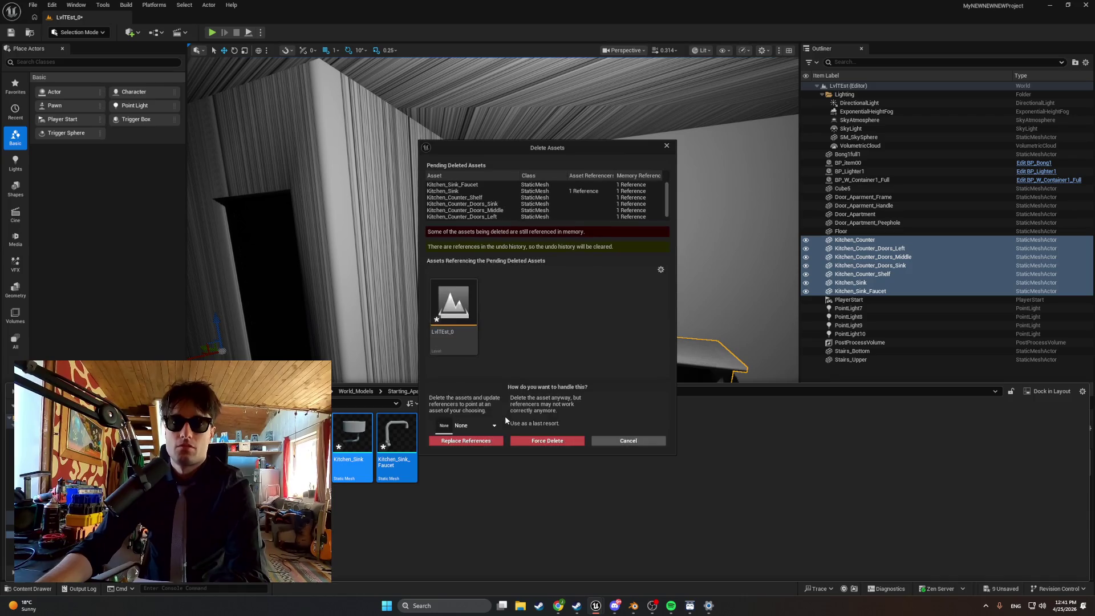
- Force-delete the referenced kitchen meshes and remove all seven kitchen actors from the level
click(519, 439)
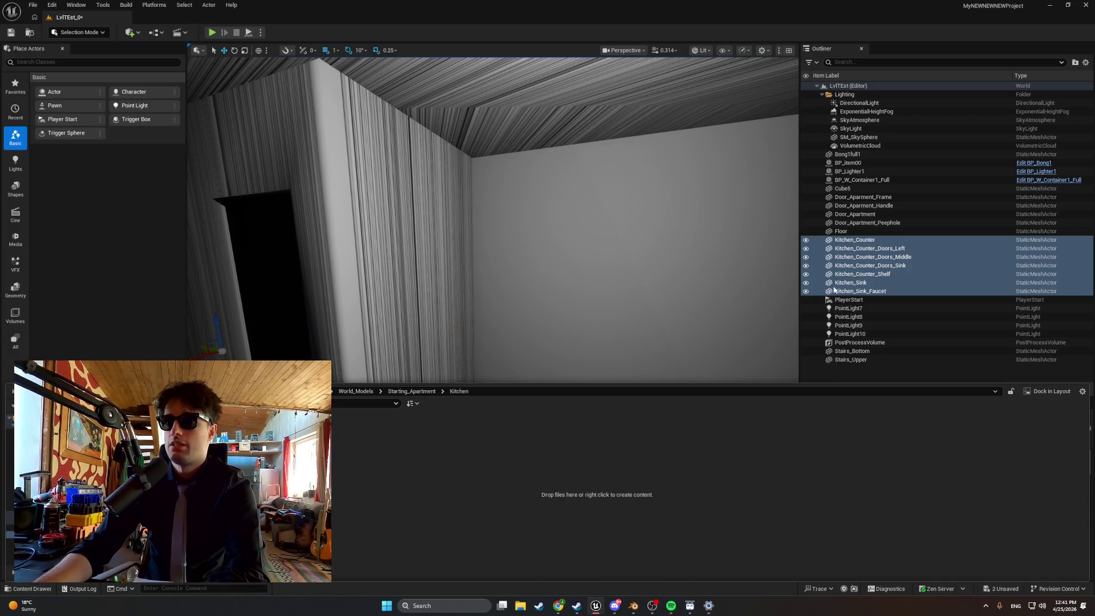
click(758, 262)
click(844, 290)
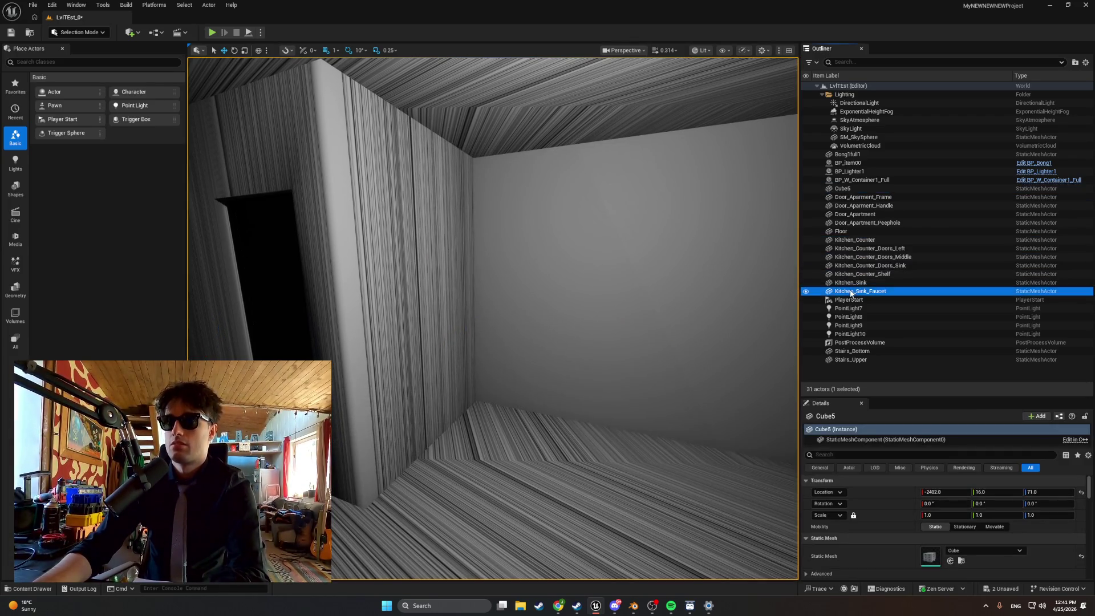
shift+click(853, 240)
key(Delete)
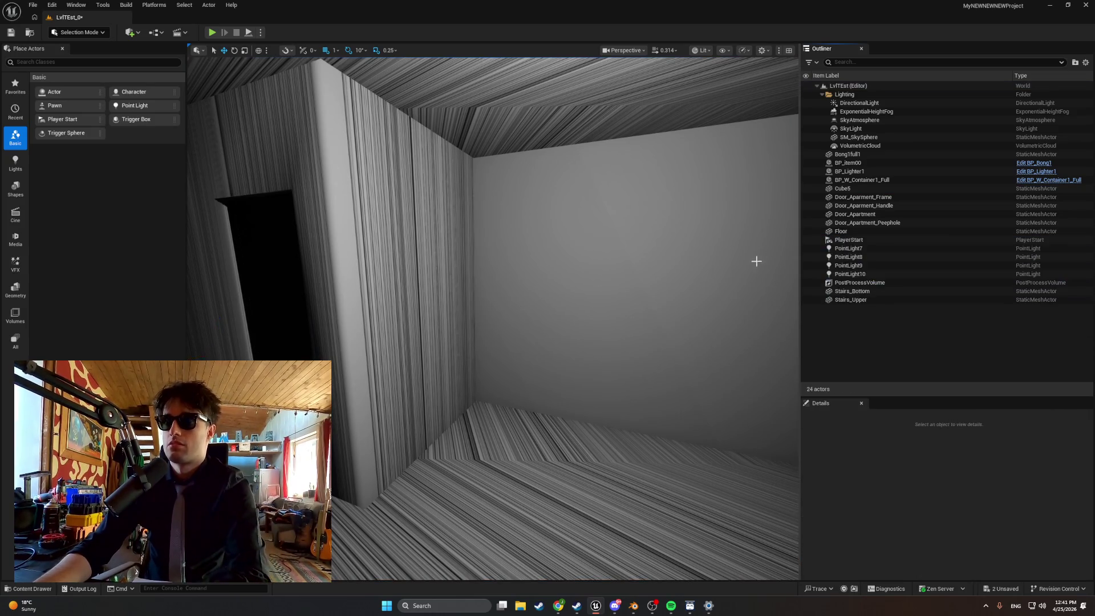
key(s)
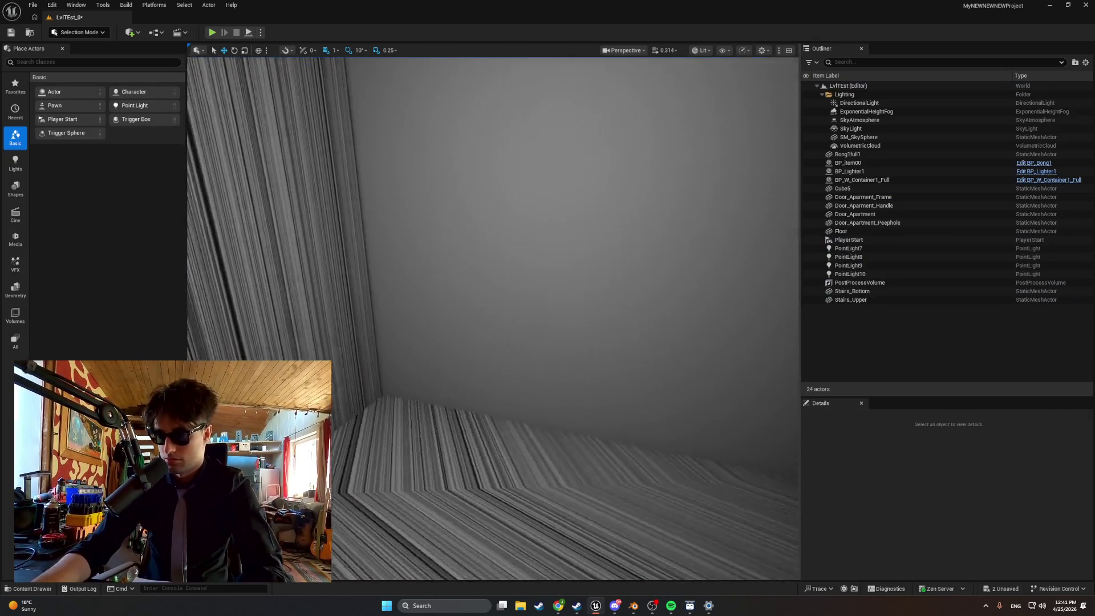
key(w)
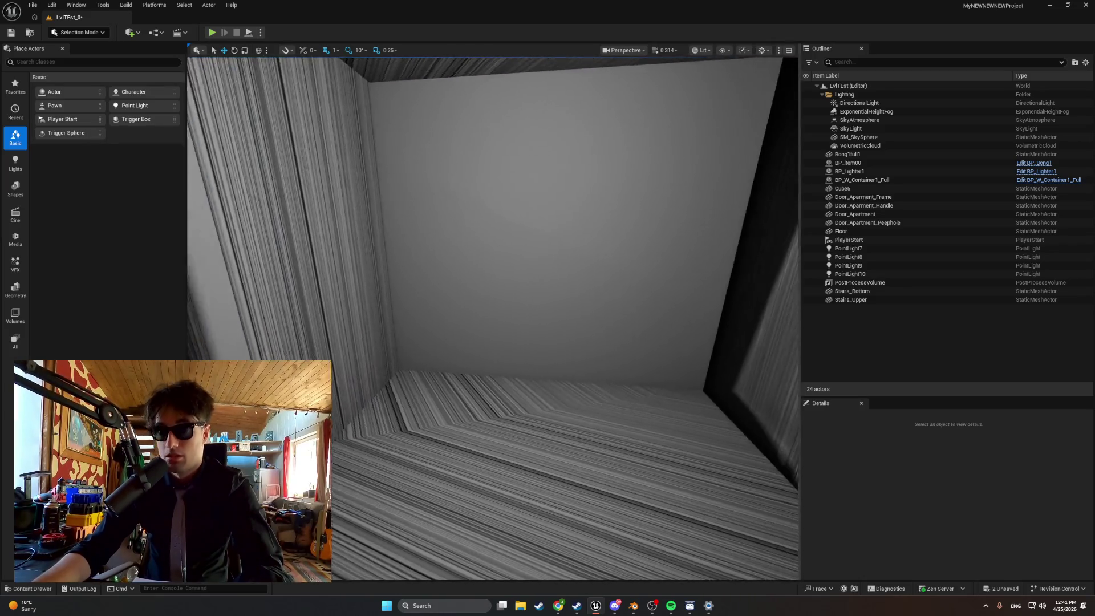
click(634, 605)
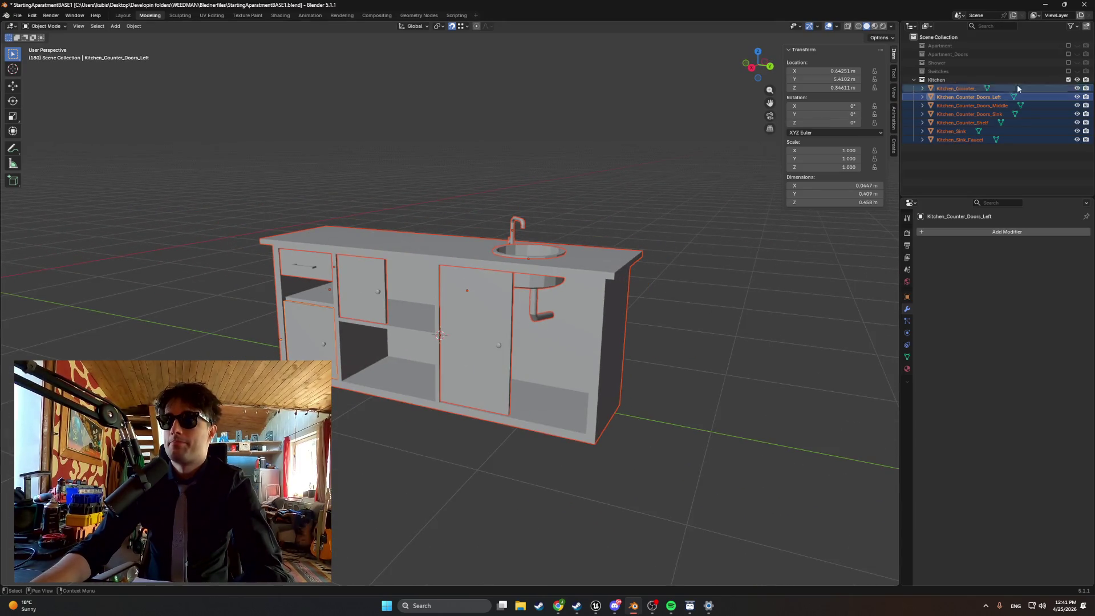
- Make the Apartment collection's walls visible around the kitchen counter in Blender
click(1077, 46)
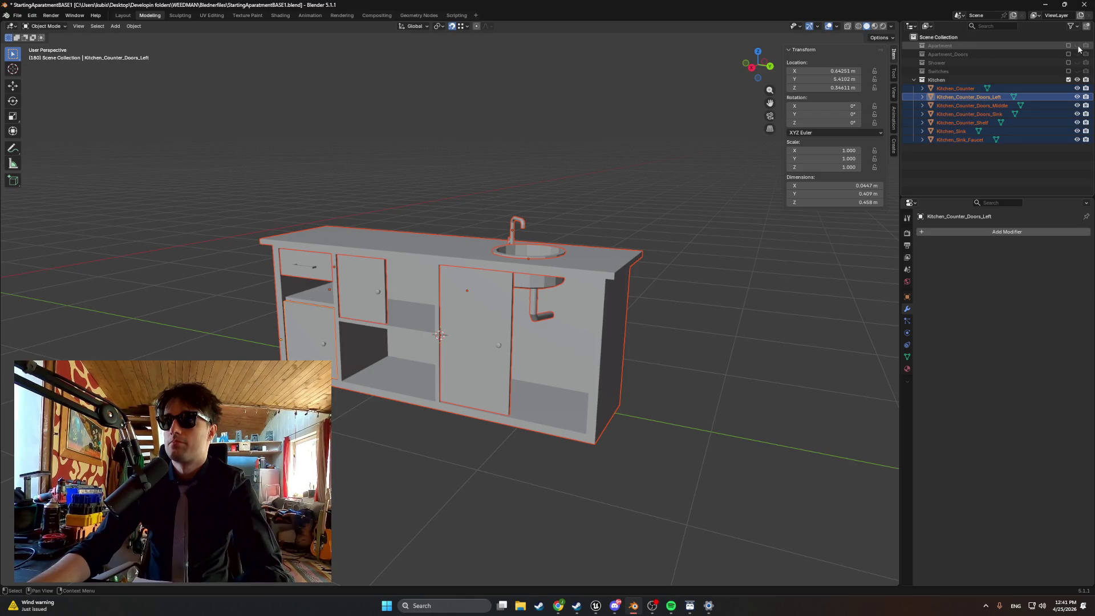
click(1075, 47)
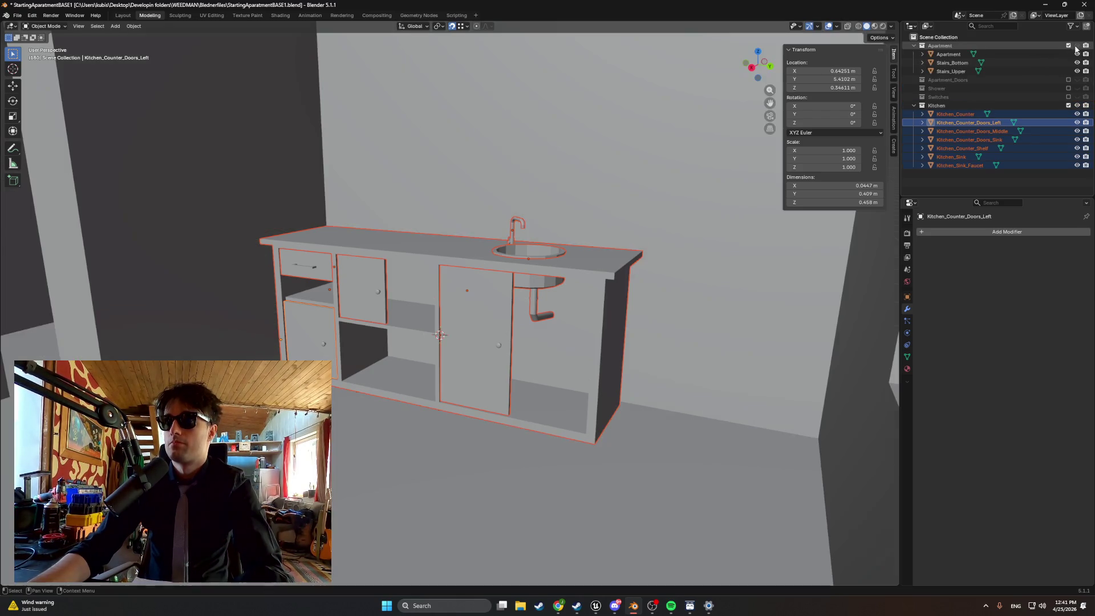
mouse_move(711, 240)
mouse_down()
mouse_move(668, 235)
mouse_move(638, 264)
mouse_move(657, 263)
mouse_move(638, 271)
mouse_up()
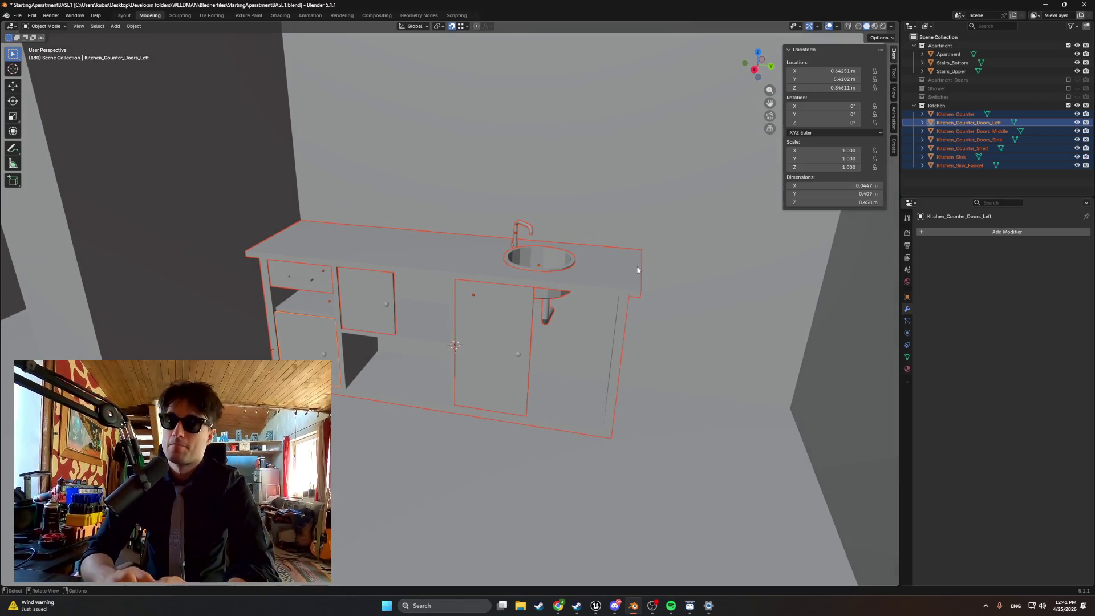
mouse_move(584, 303)
mouse_down()
mouse_move(516, 295)
mouse_move(536, 320)
mouse_up()
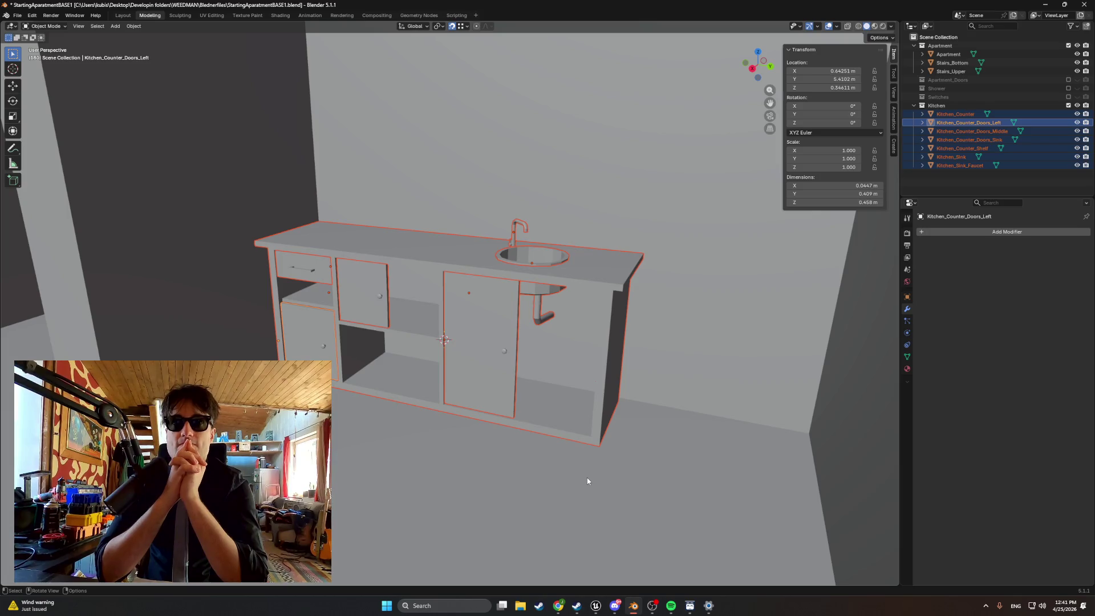
click(651, 605)
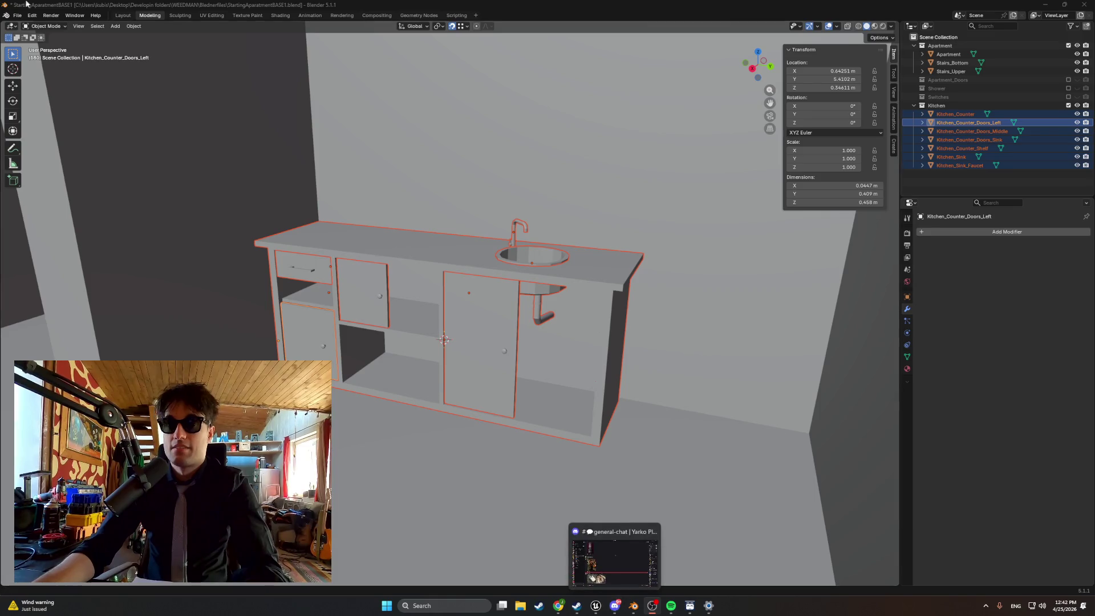
- Export the kitchen to FBX and bring up Unreal's empty Kitchen content folder
click(18, 15)
mouse_move(51, 147)
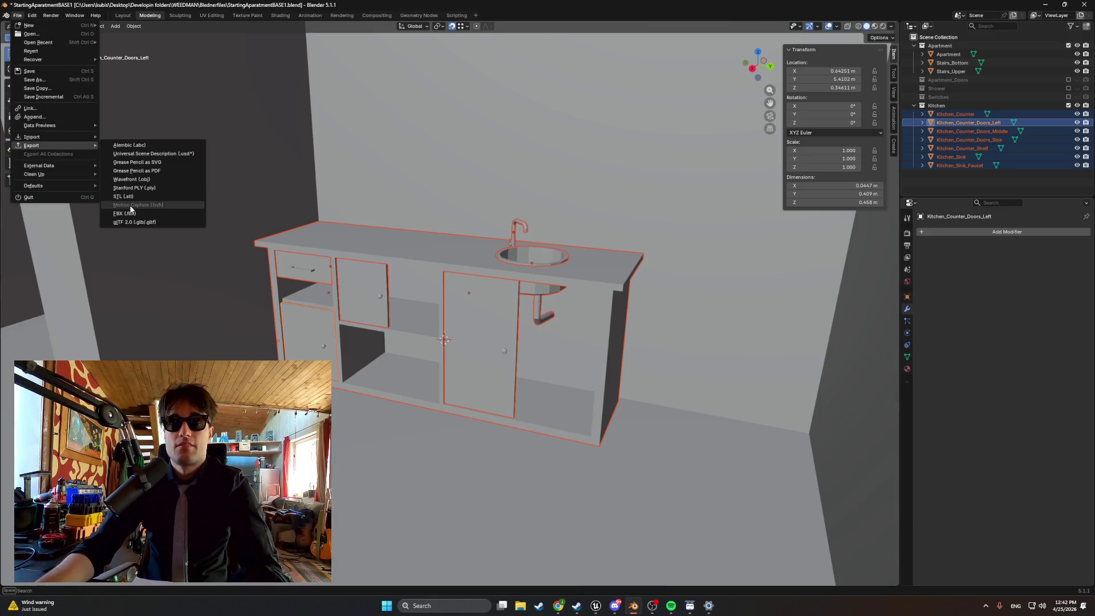
click(125, 213)
click(533, 451)
click(533, 455)
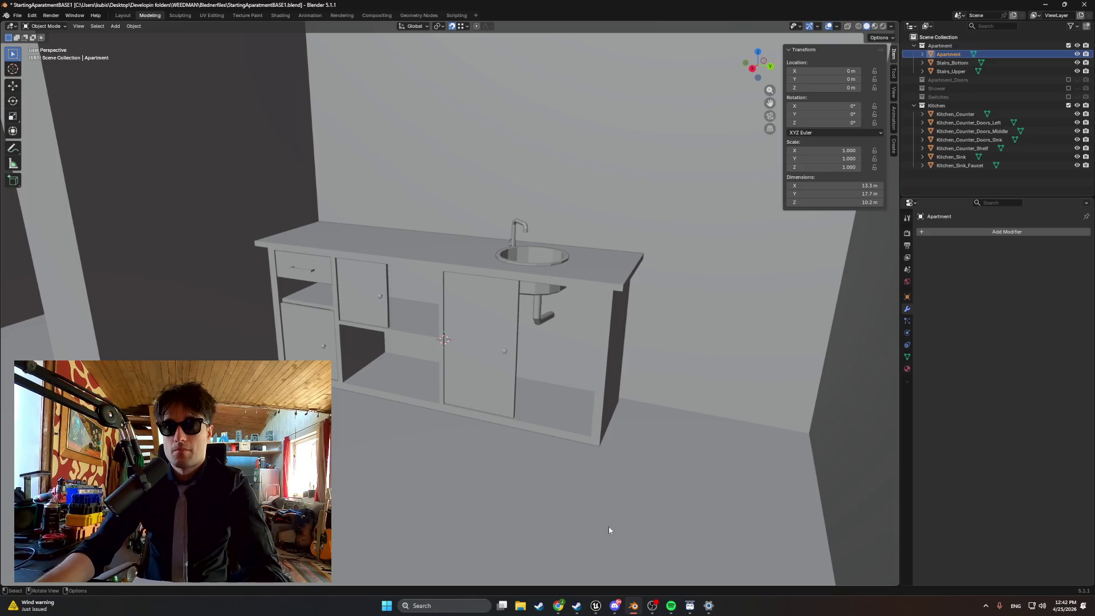
click(595, 604)
key(ctrl+space)
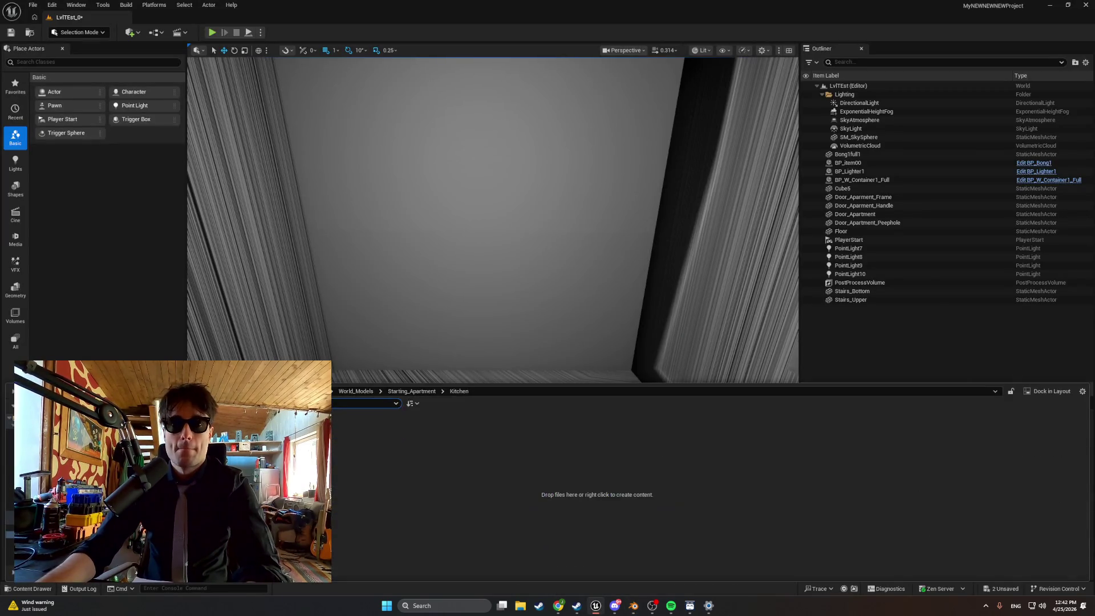
- Import Apt_Kitchen.fbx into the Kitchen folder and place its seven actors in the room at -2418, 15, 279
click(59, 404)
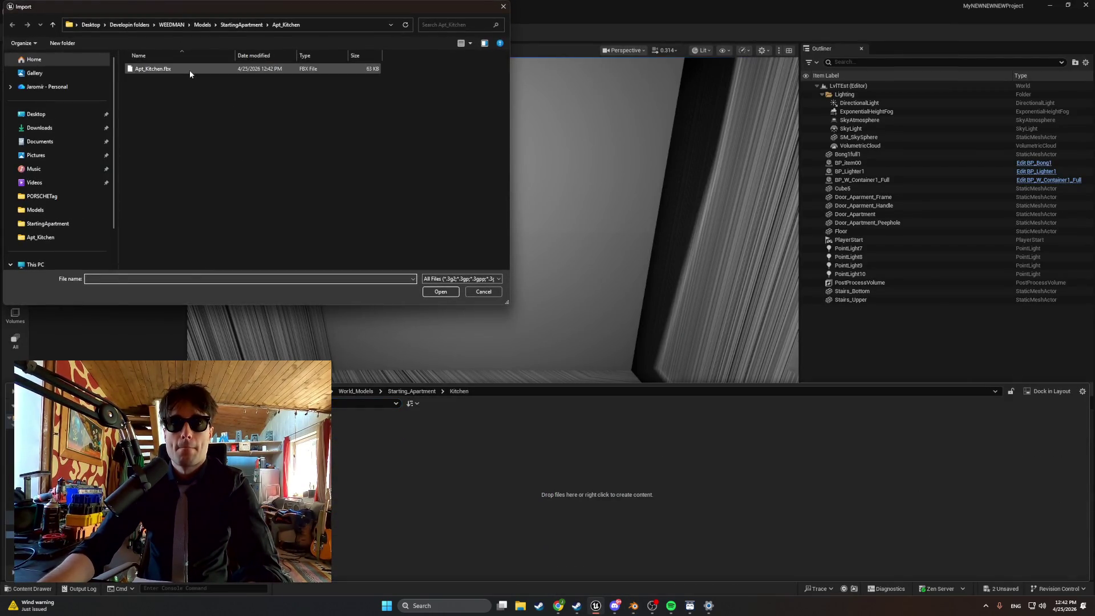
double_click(189, 70)
click(664, 559)
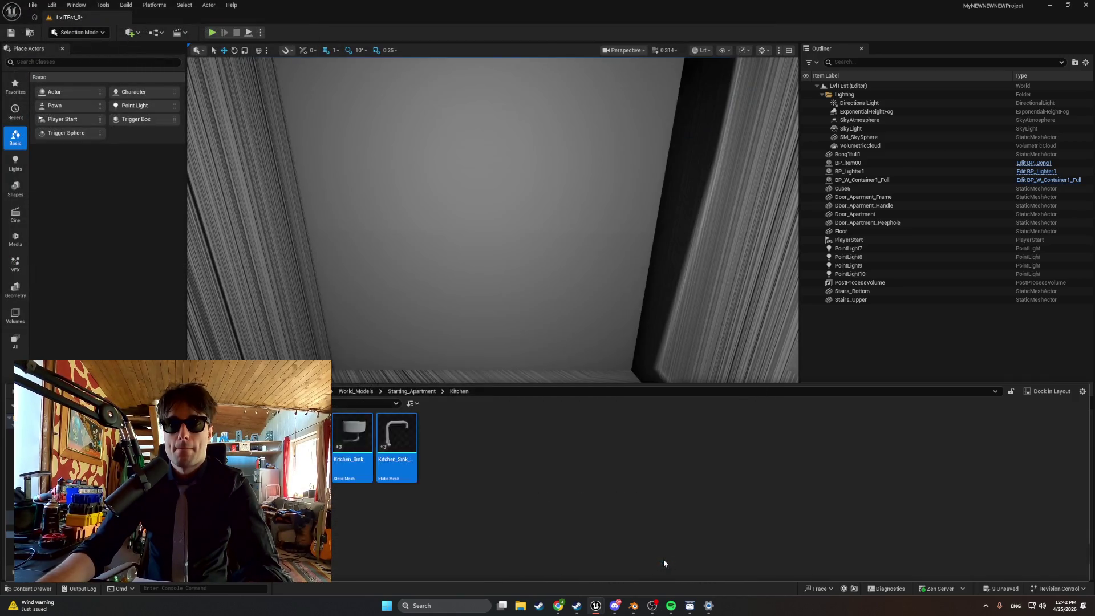
mouse_move(399, 451)
mouse_down()
mouse_move(476, 384)
mouse_move(314, 318)
mouse_up()
key(f)
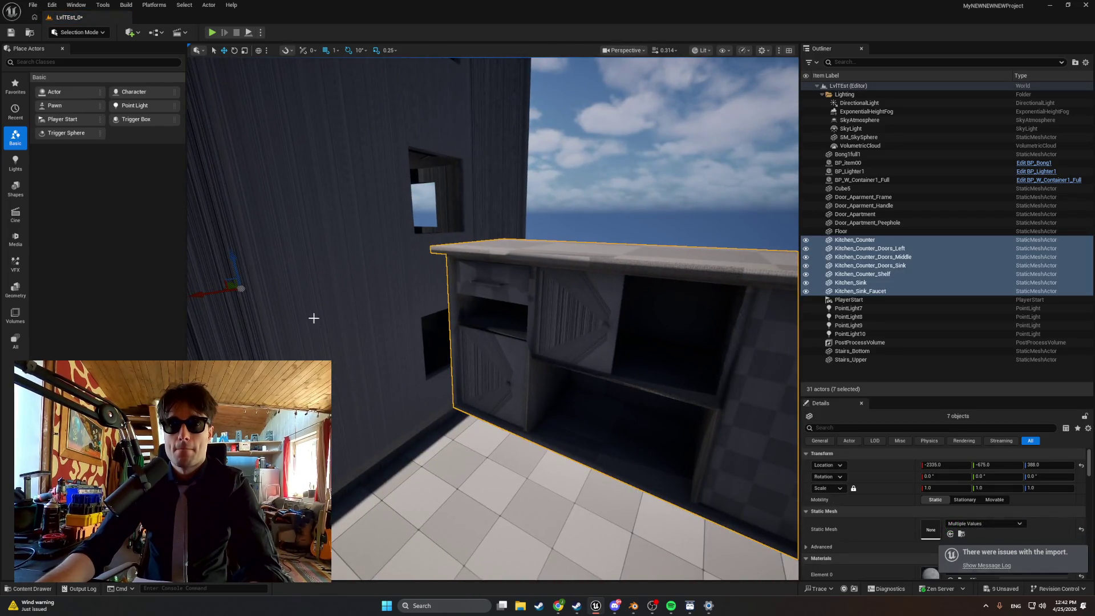
mouse_move(240, 288)
mouse_down()
mouse_move(211, 290)
mouse_move(208, 320)
mouse_move(191, 320)
mouse_move(185, 262)
mouse_move(205, 330)
mouse_up()
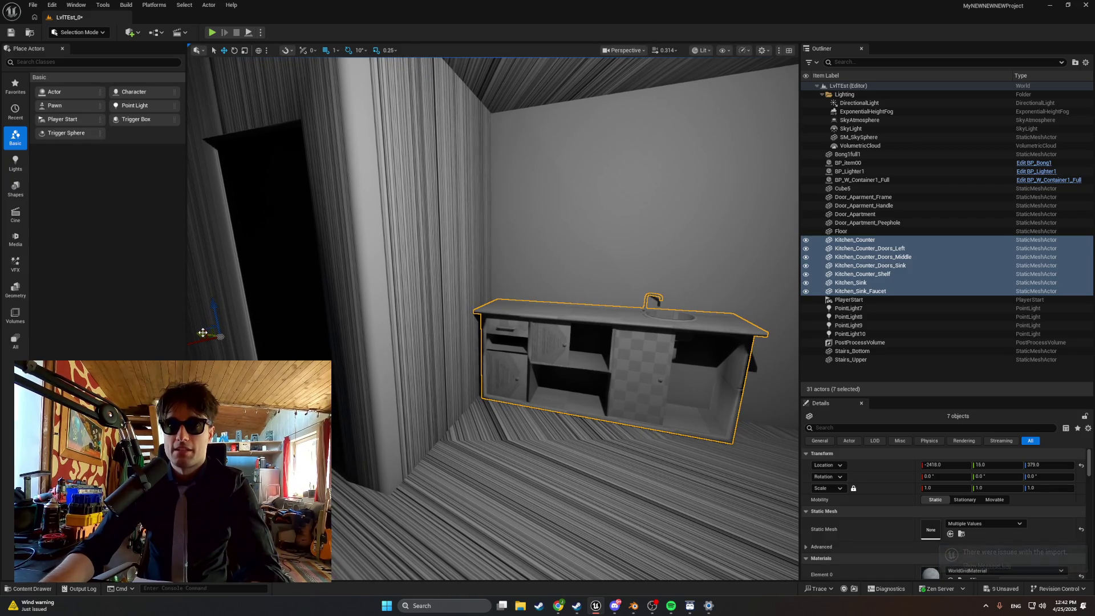
- Play-test walking to the sink, then nudge the kitchen set along X to -2403
click(212, 33)
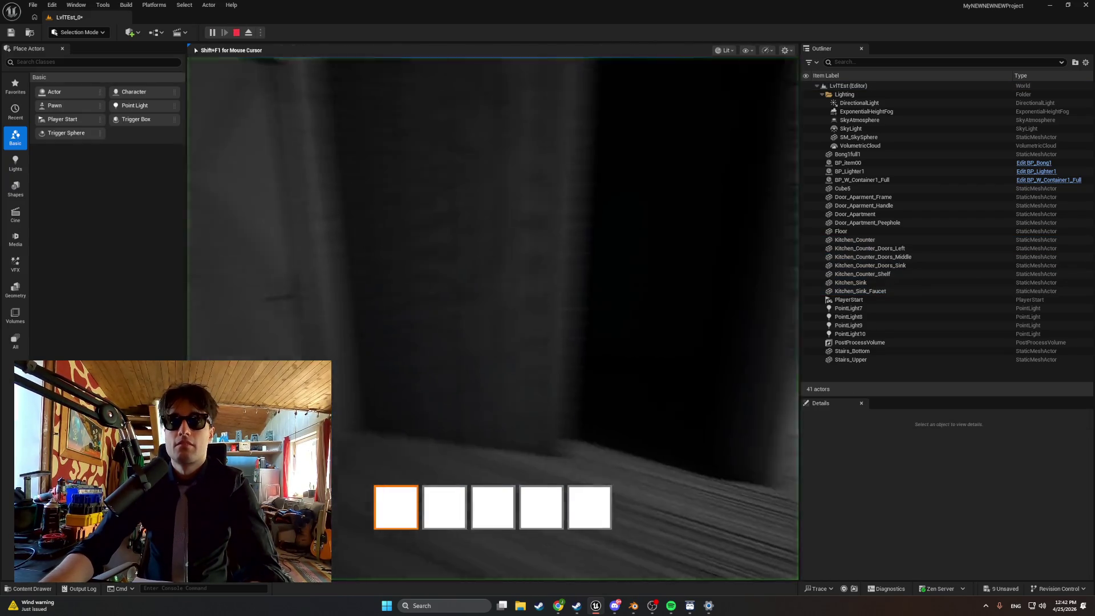
key(w)
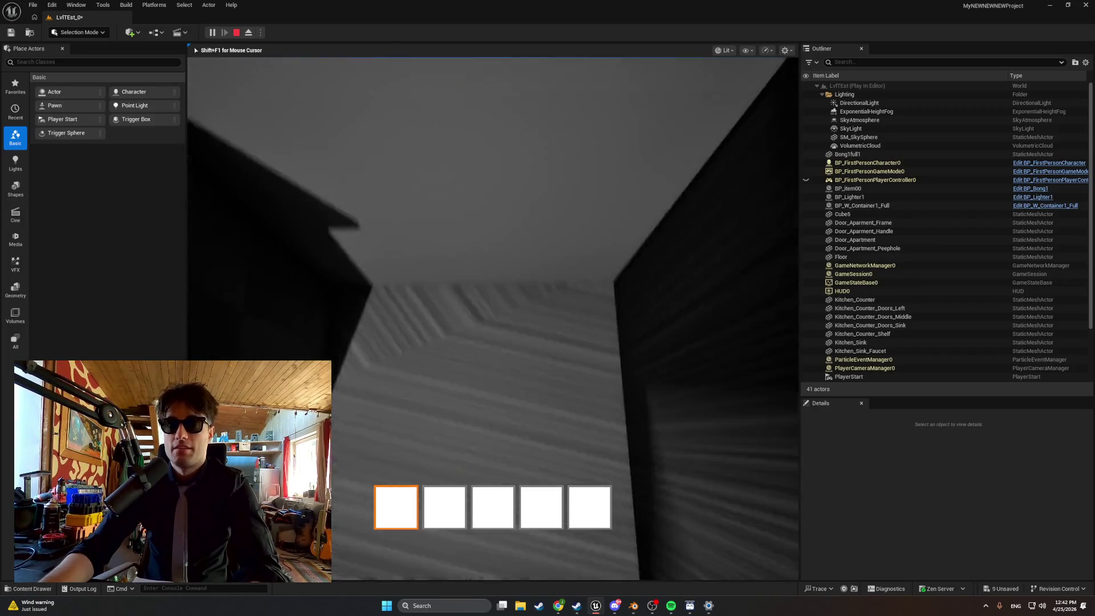
key(s)
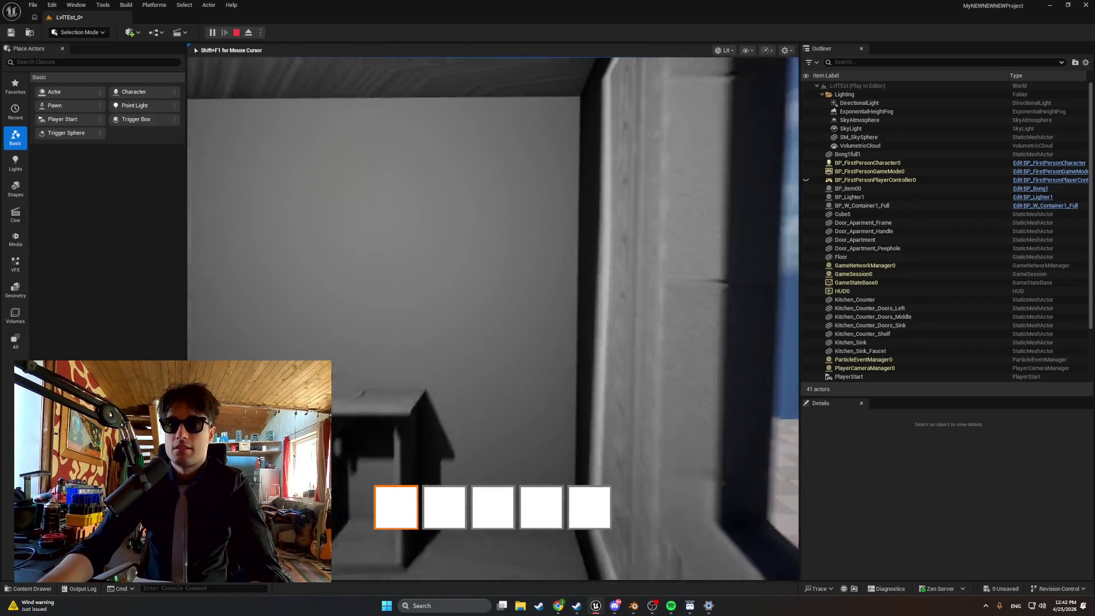
key(w)
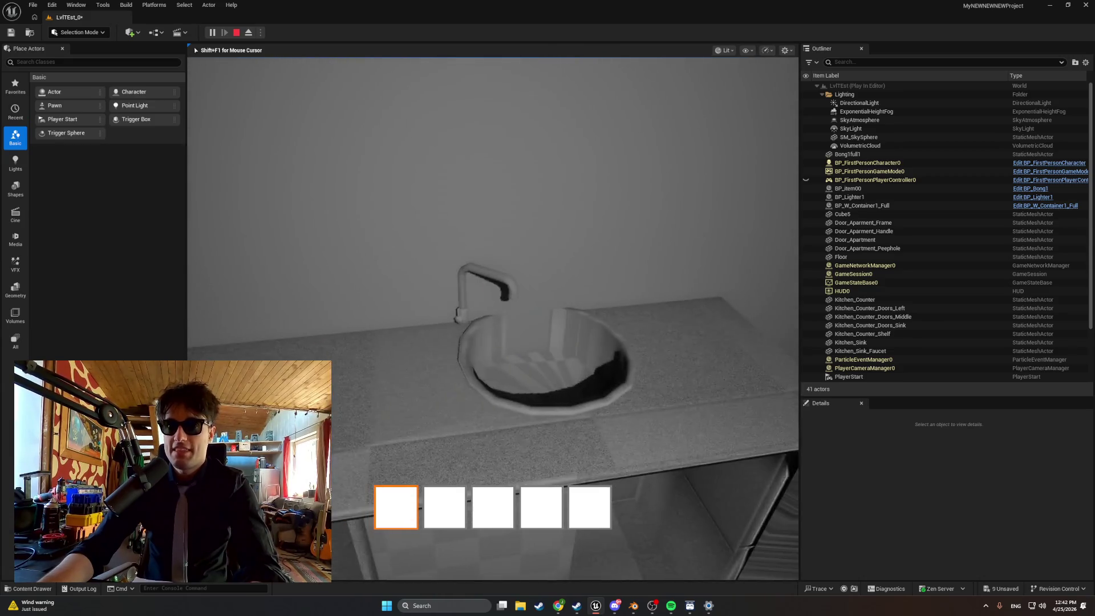
key(Escape)
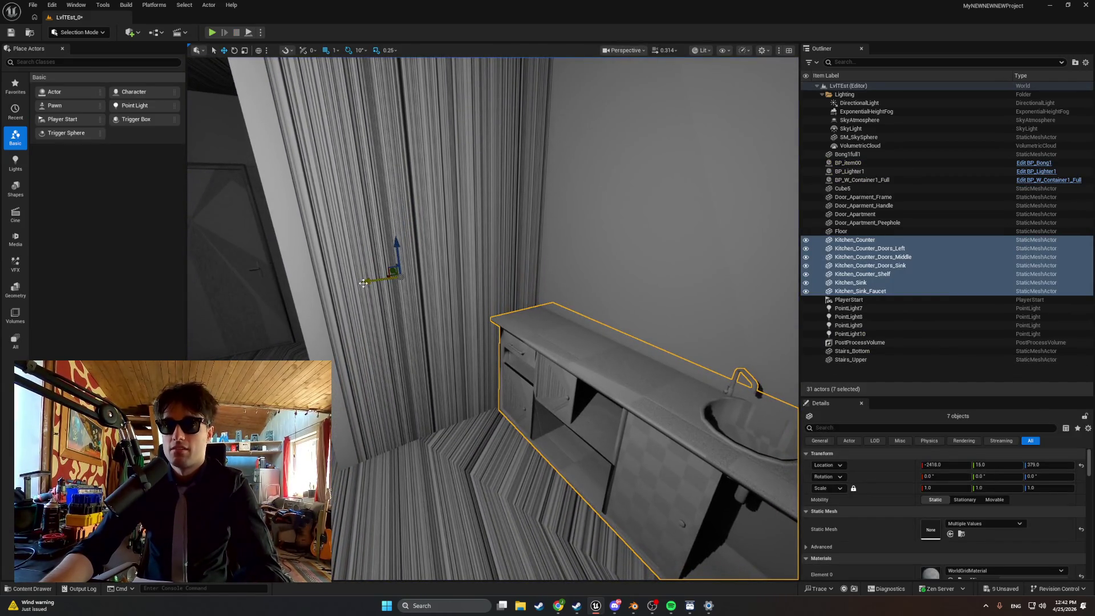
drag(364, 283, 371, 257)
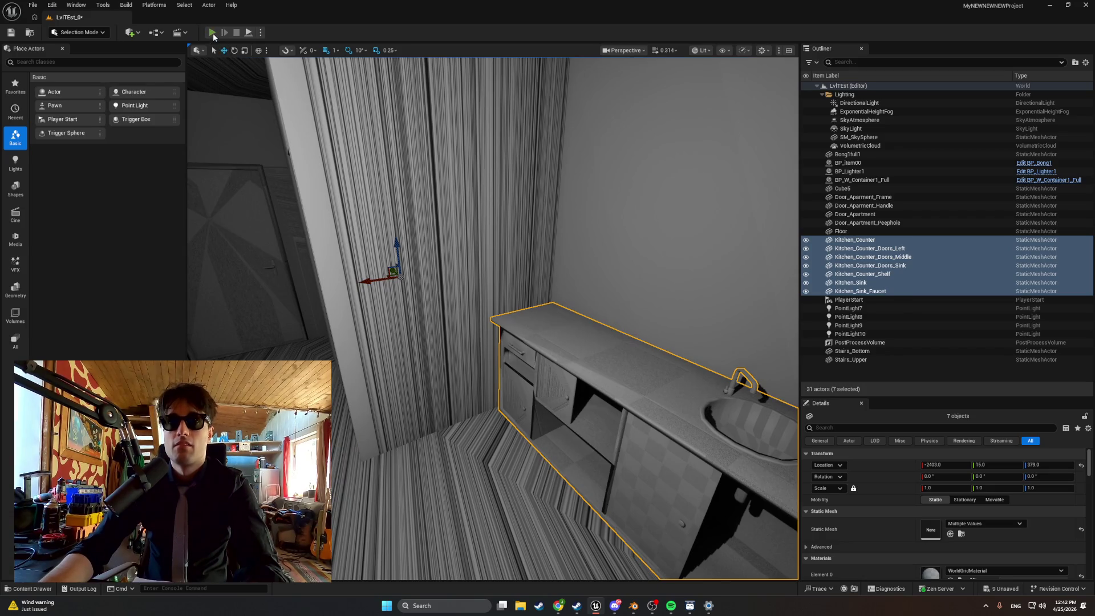
- Play-test again, walking along the counter and sink to check their placement
click(212, 32)
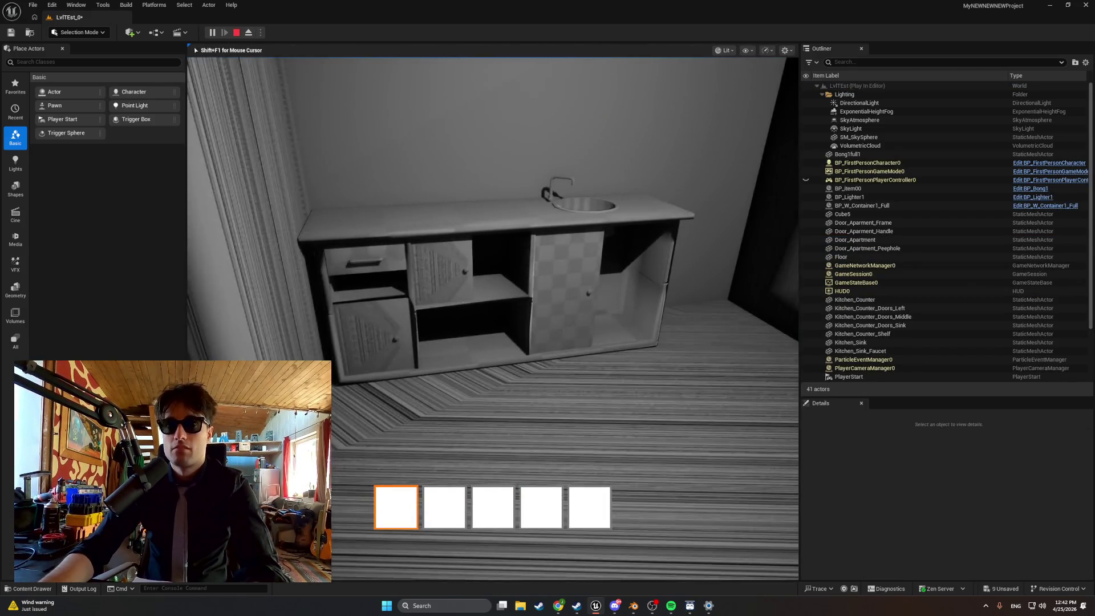
key(w)
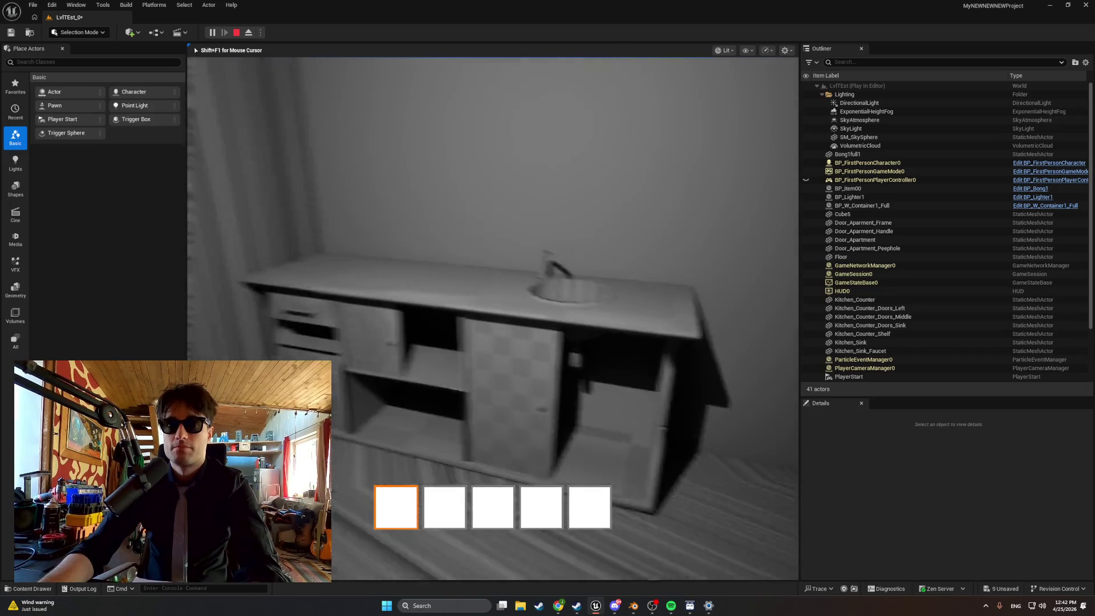
key(s)
key(w)
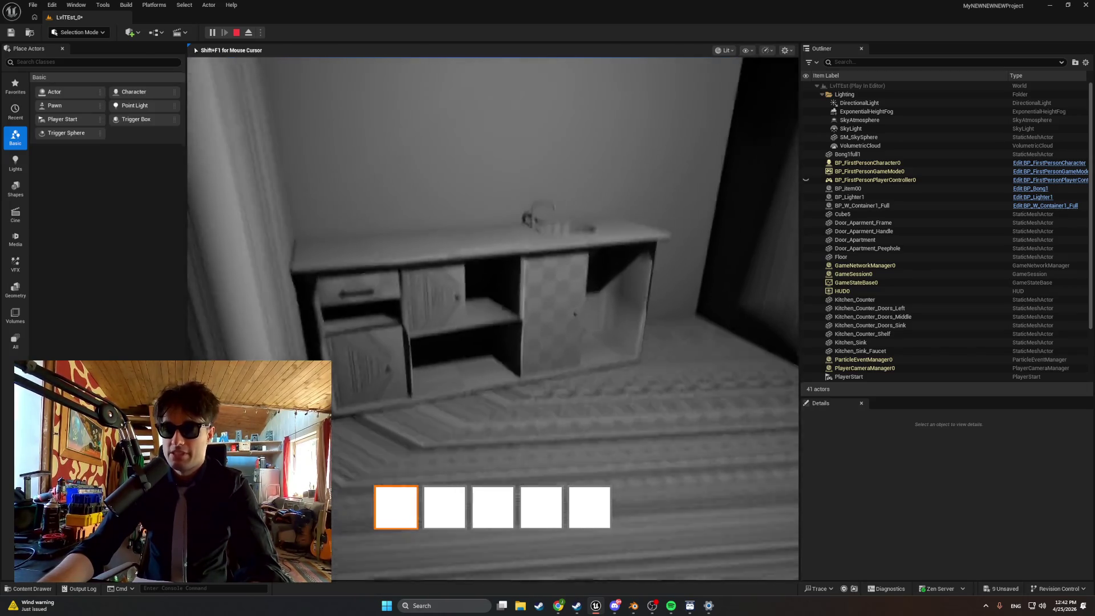
key(w)
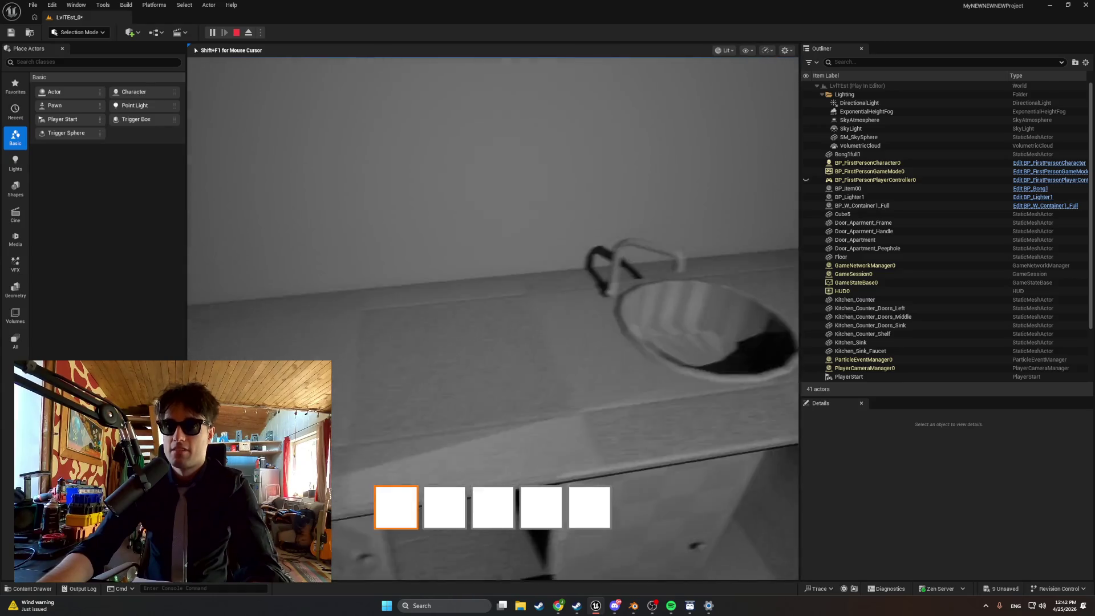
key(s)
key(w)
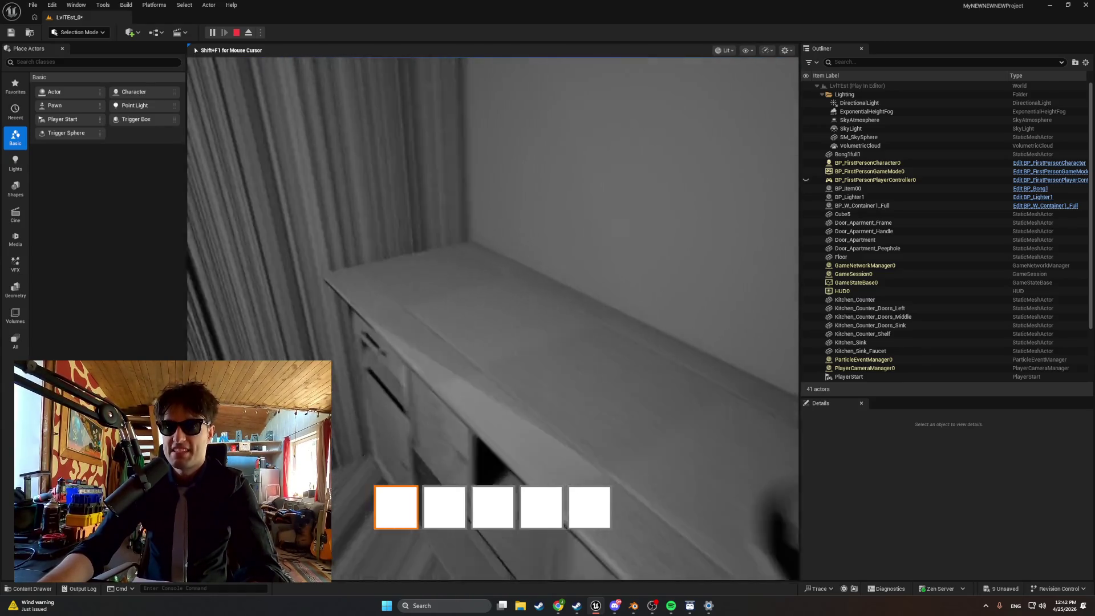
key(s)
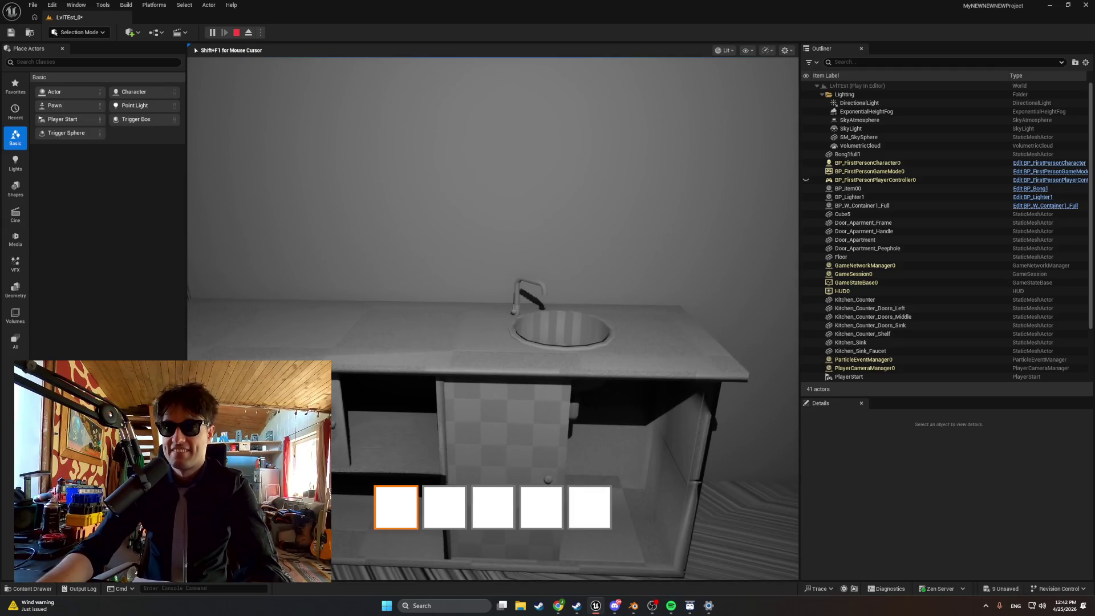
key(w)
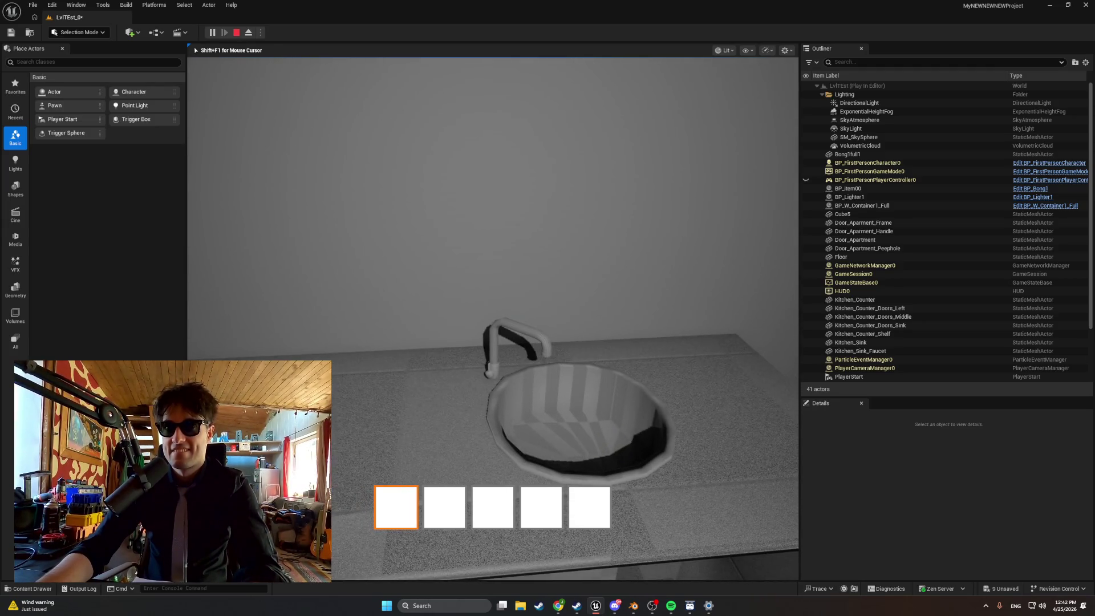
key(s)
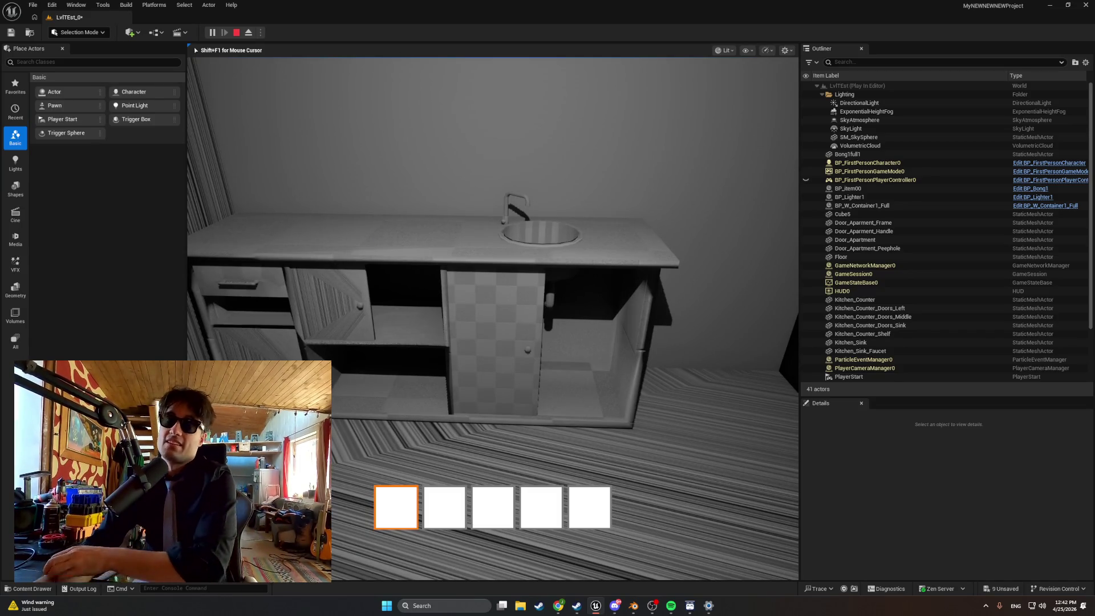
mouse_move(493, 318)
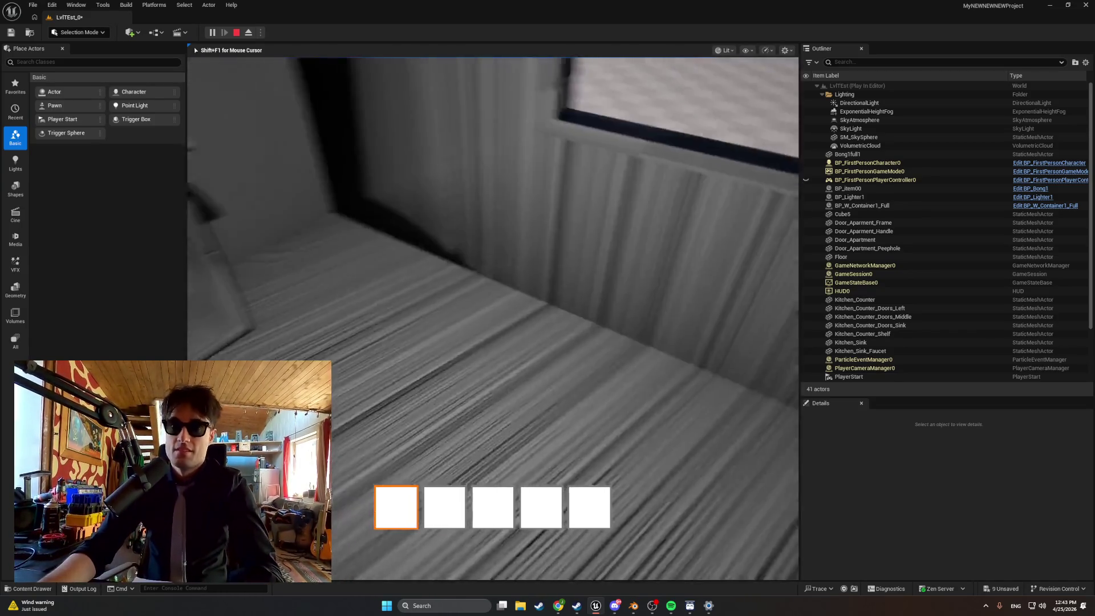
key(Escape)
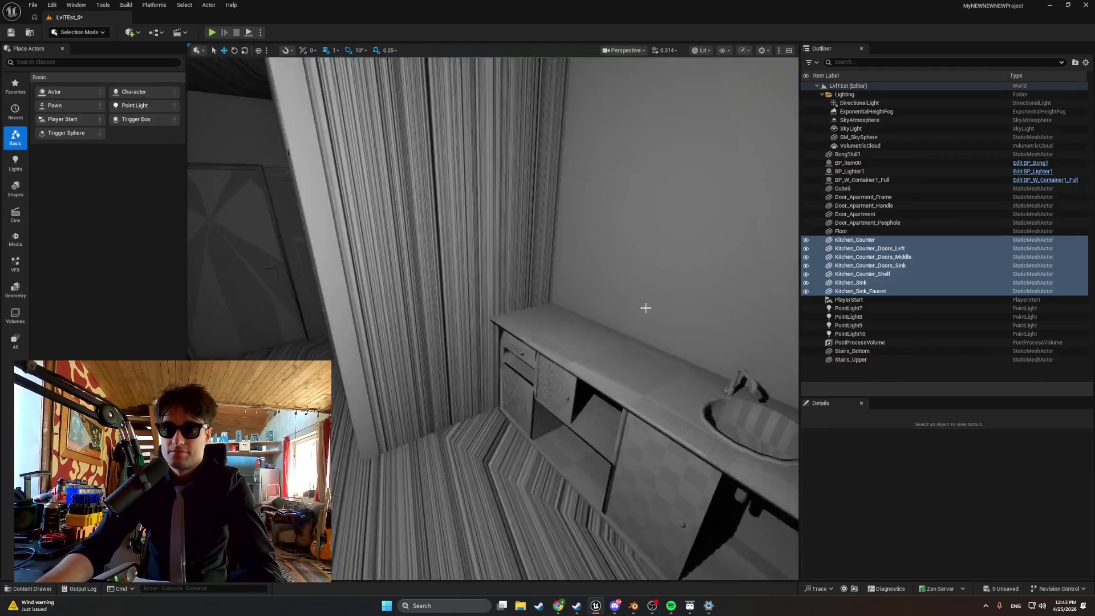
- Show the Kitchen assets and briefly inspect the left counter doors mesh
key(ctrl+space)
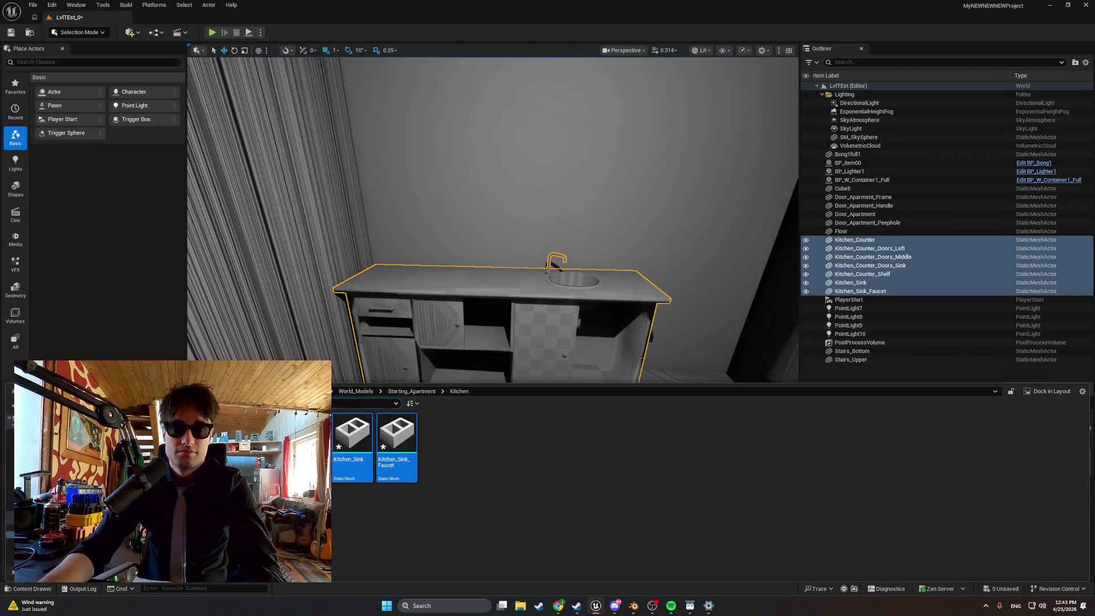
key(ctrl+e)
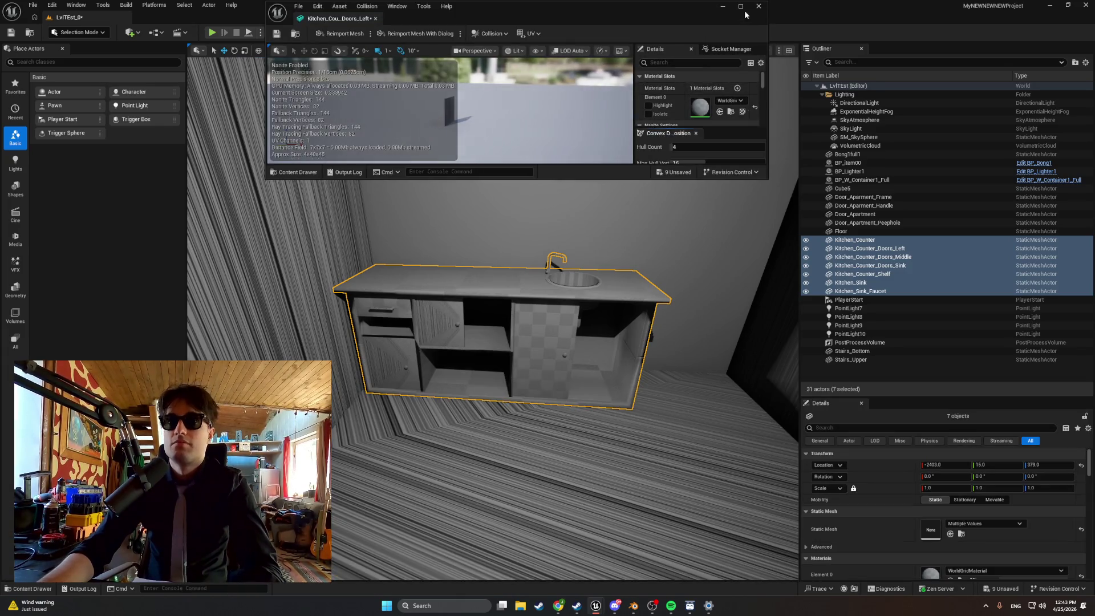
click(758, 6)
key(ctrl+space)
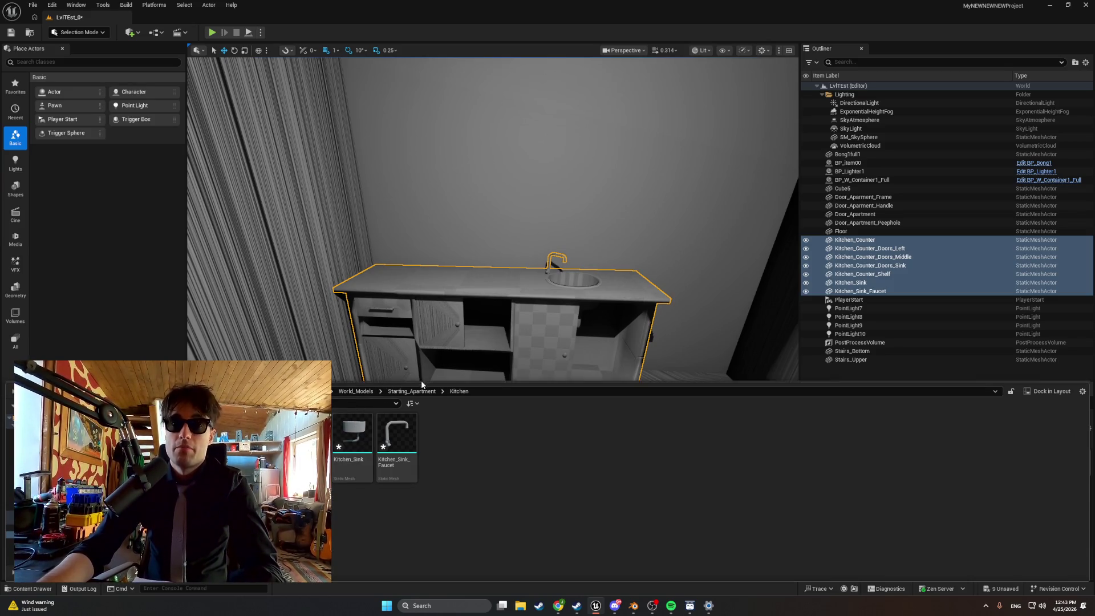
- Turn the view to the apartment door, select it and frame it
right_click(443, 408)
drag(411, 446, 365, 445)
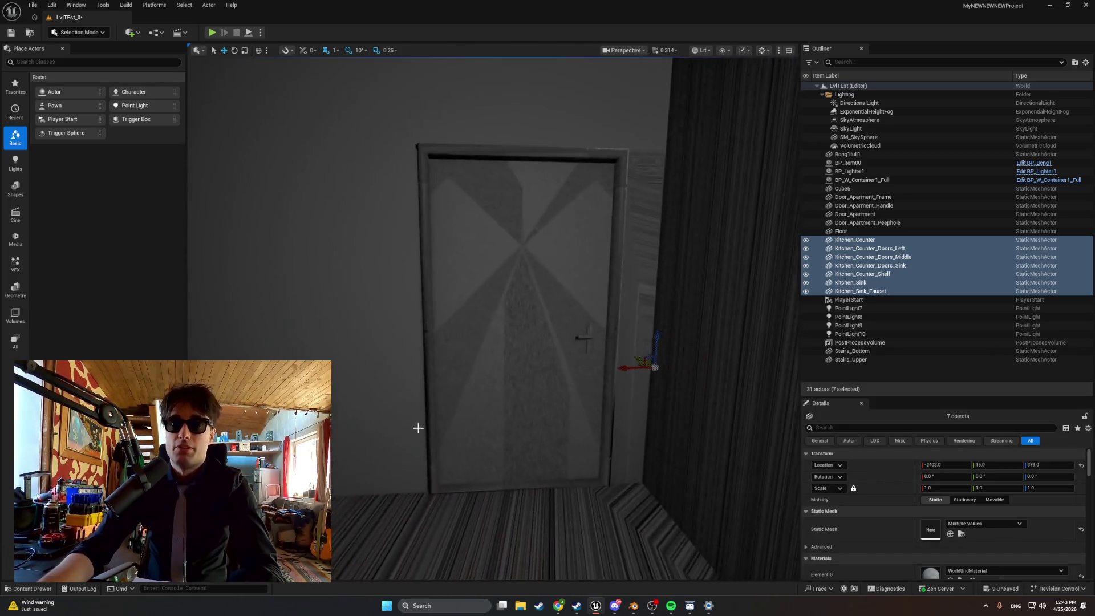
click(477, 391)
key(f)
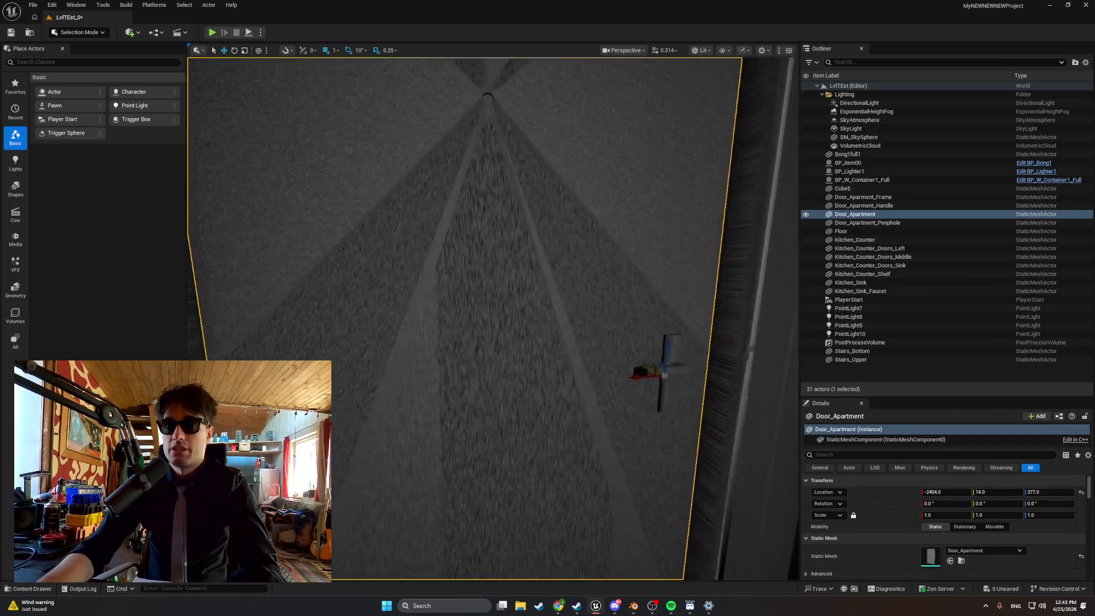
scroll(494, 382, down, 3)
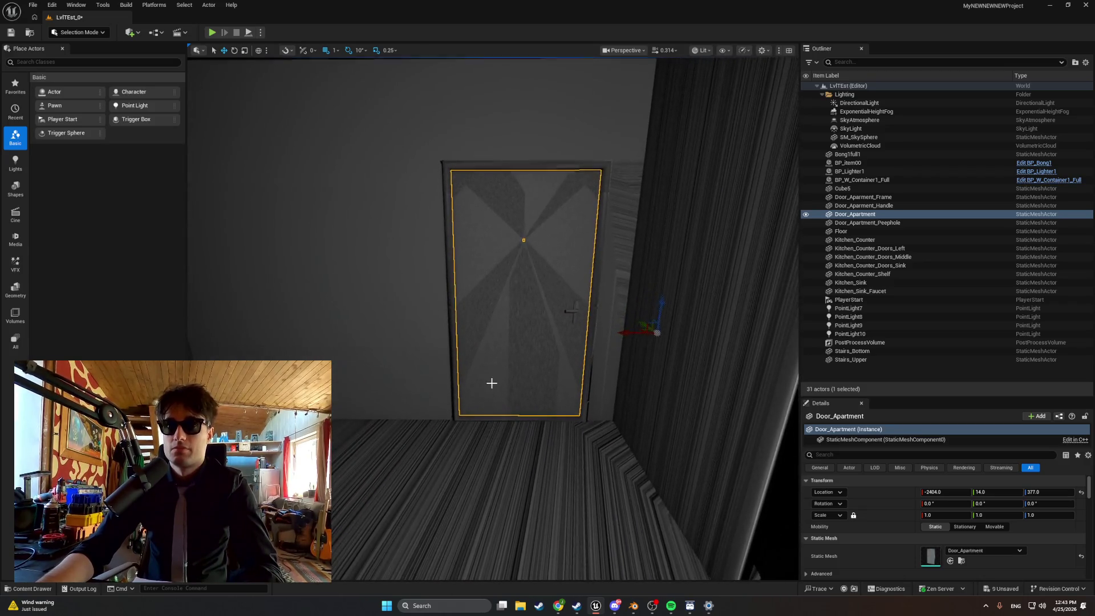
key(Escape)
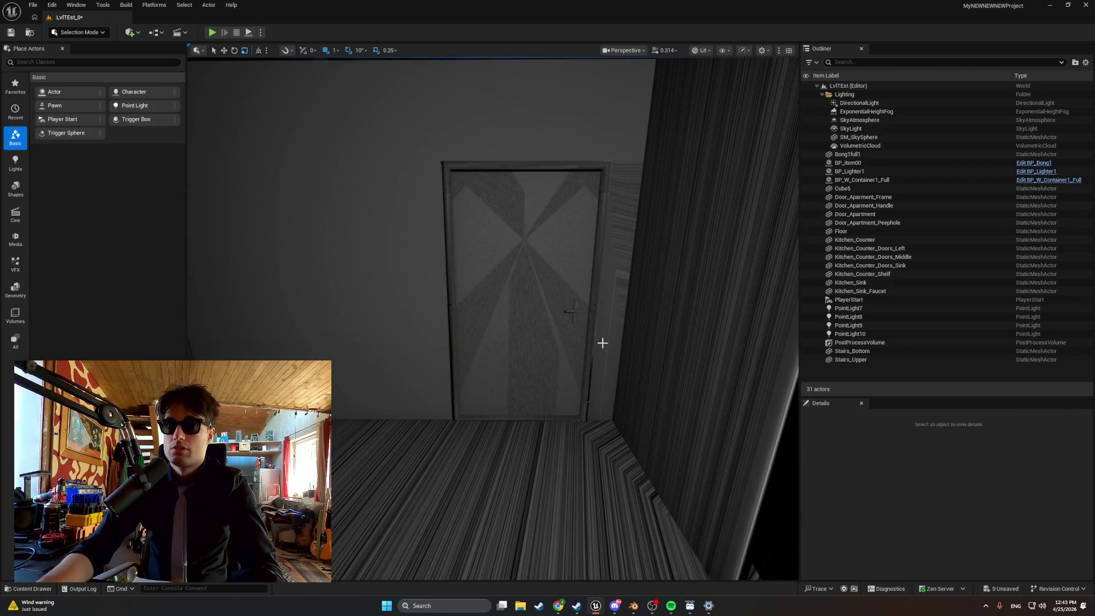
click(553, 329)
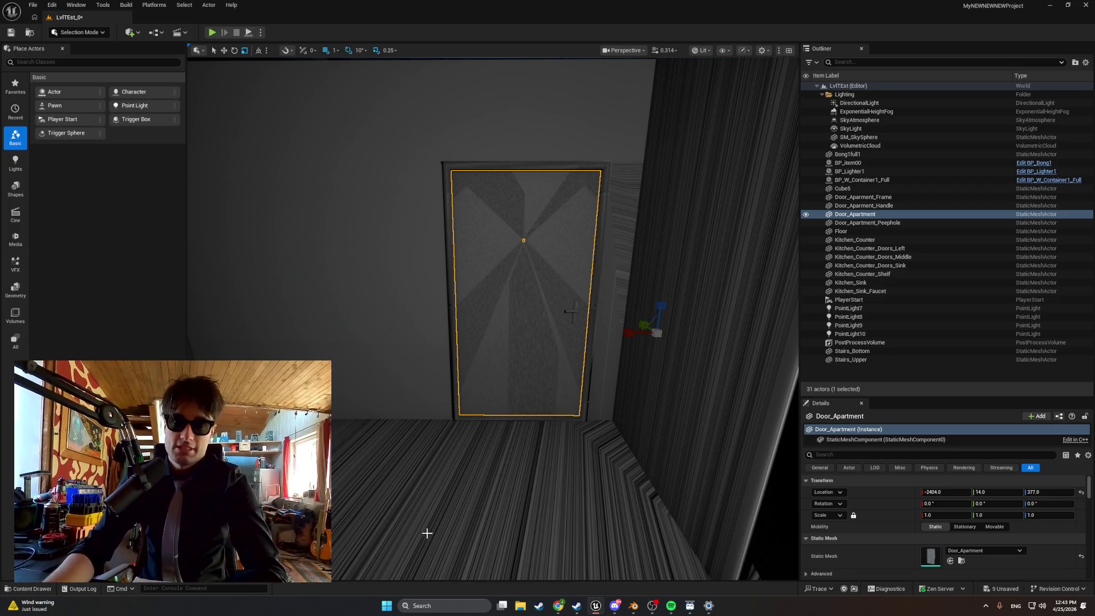
- Close the Chrome window showing the hot plate product page
mouse_move(565, 605)
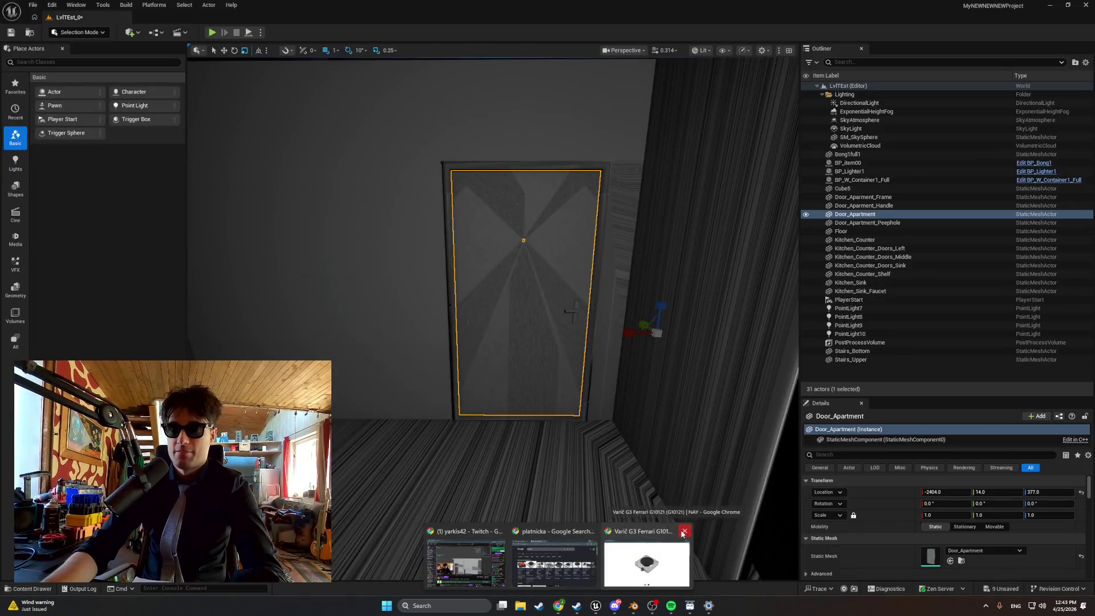
click(682, 532)
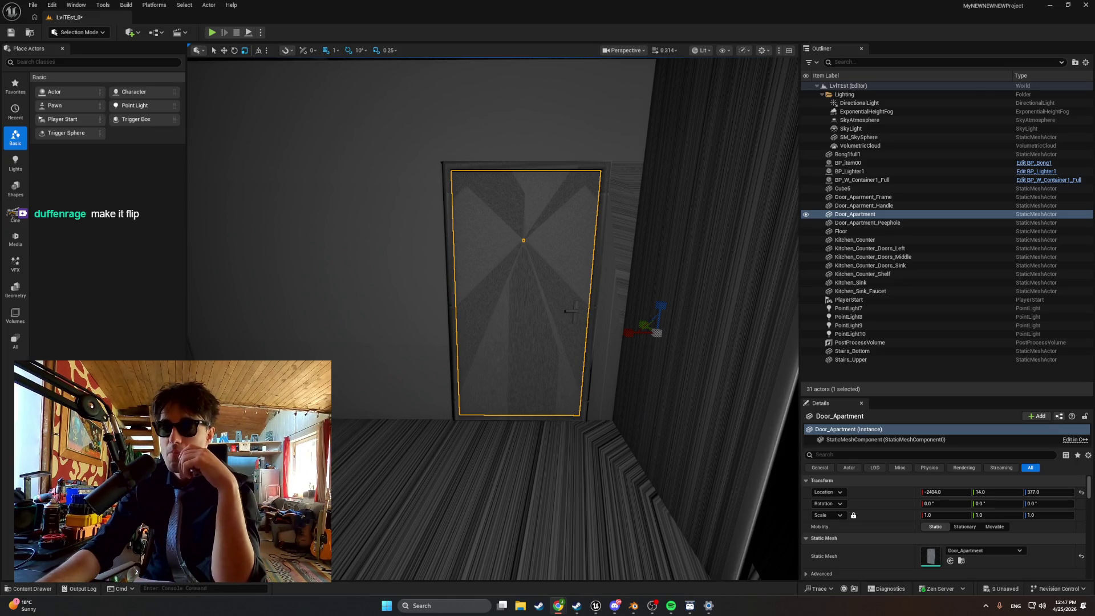
- Bring the ChatGPT browser window in front of the Unreal editor
drag(710, 0, 710, 2)
- Scroll through ChatGPT's reply to the StartDoorDrag, StopDoorDrag and DragDoor functions
scroll(560, 176, up, 2)
scroll(560, 177, down, 3)
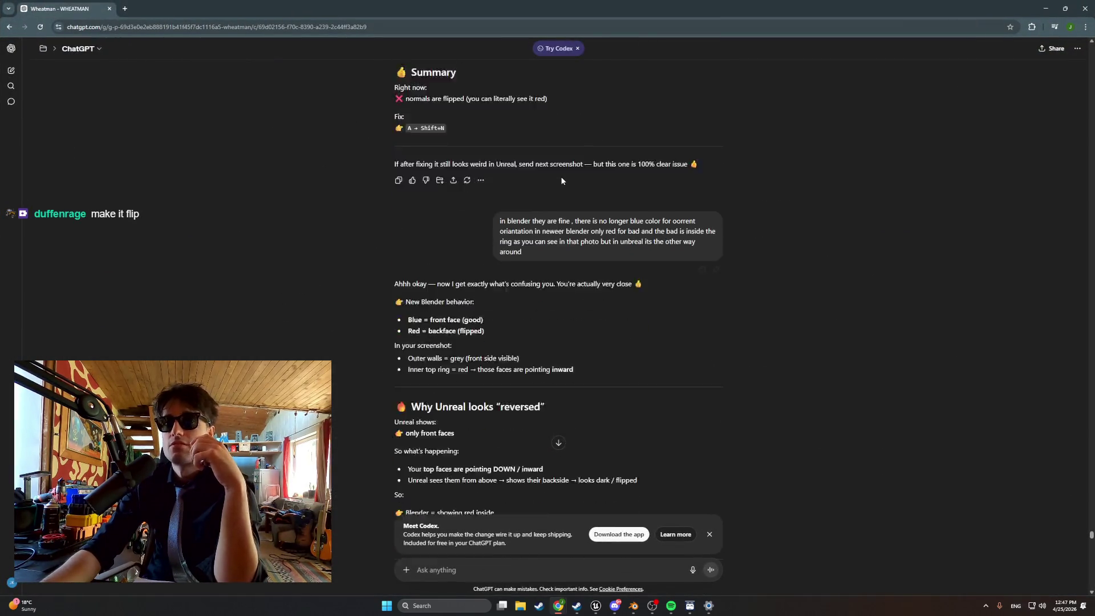
scroll(561, 181, down, 1)
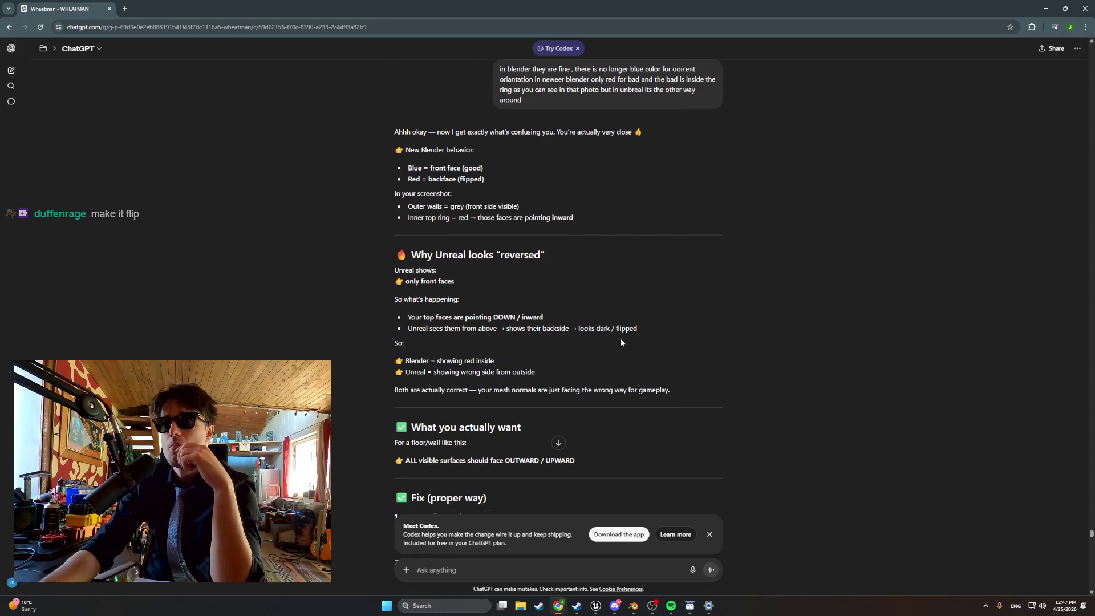
scroll(620, 337, up, 2)
scroll(619, 328, down, 20)
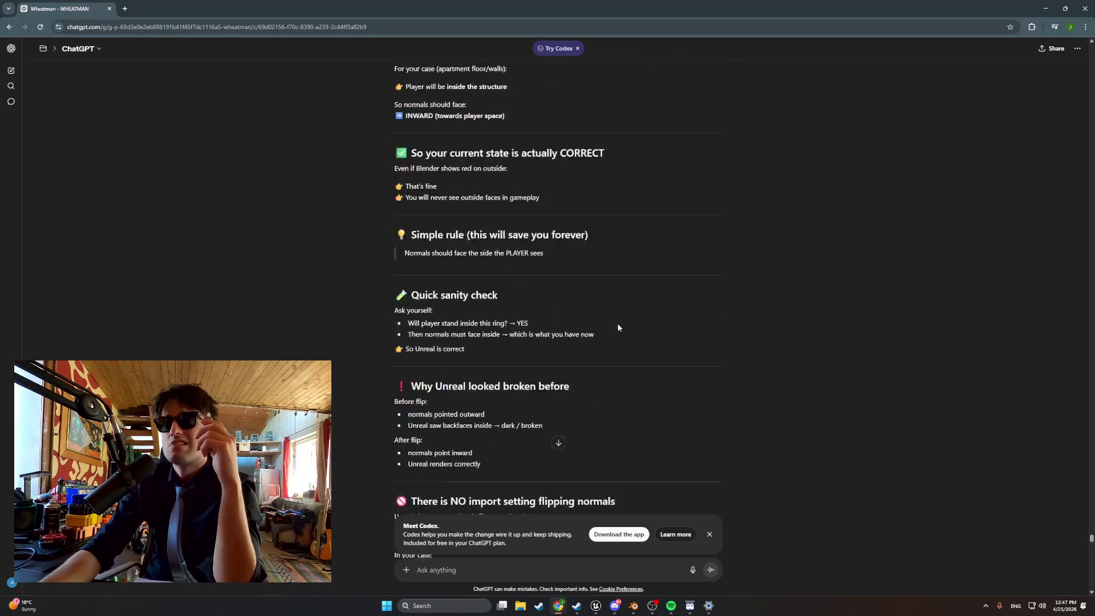
scroll(617, 326, down, 20)
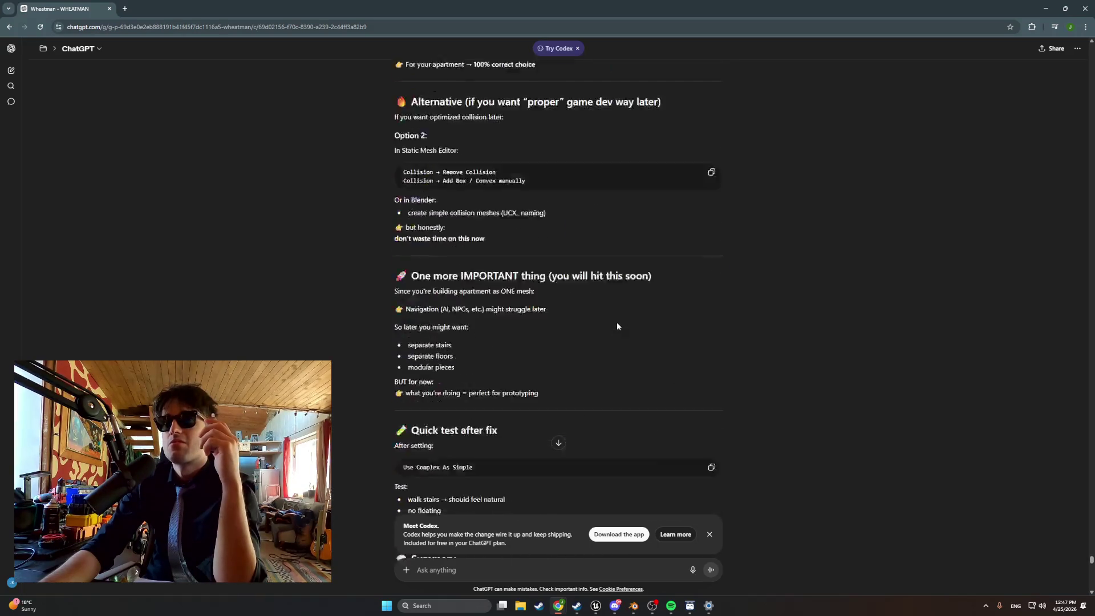
scroll(616, 326, down, 5)
scroll(616, 325, up, 20)
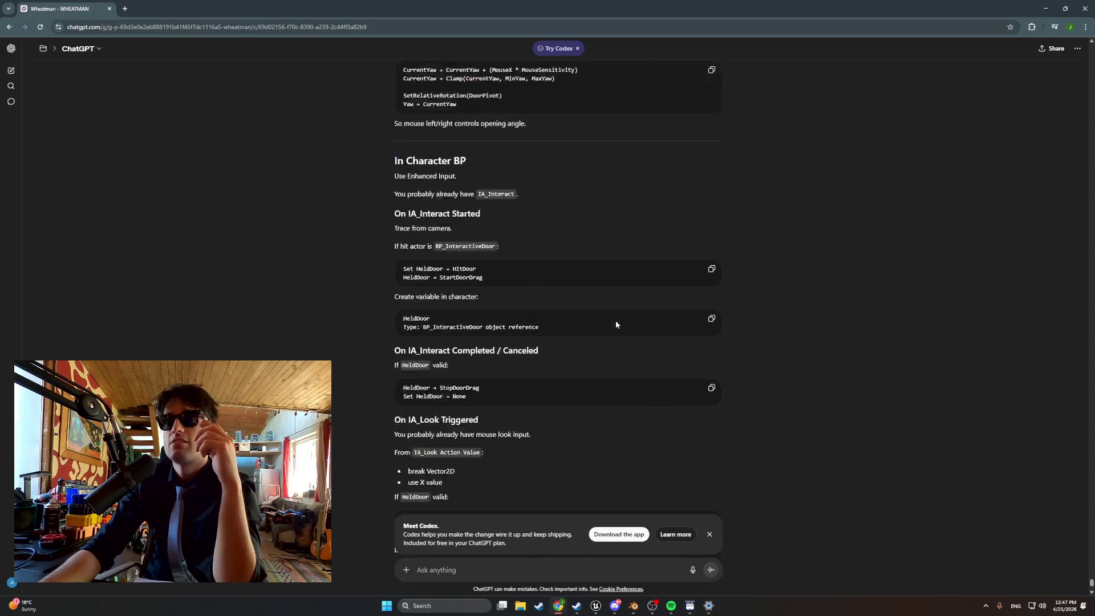
scroll(616, 324, down, 8)
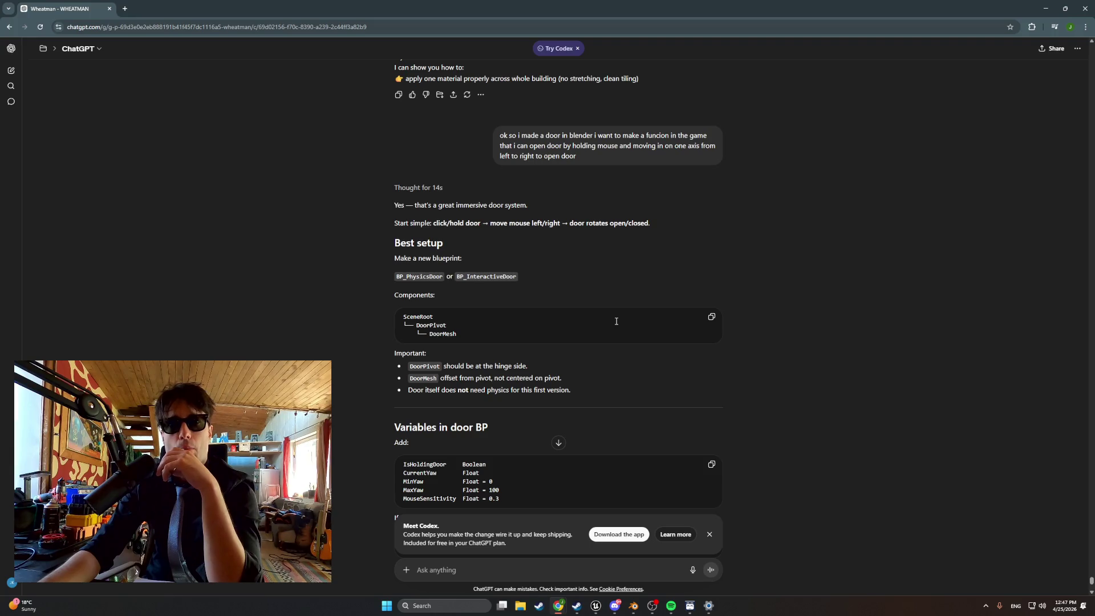
scroll(615, 322, down, 1)
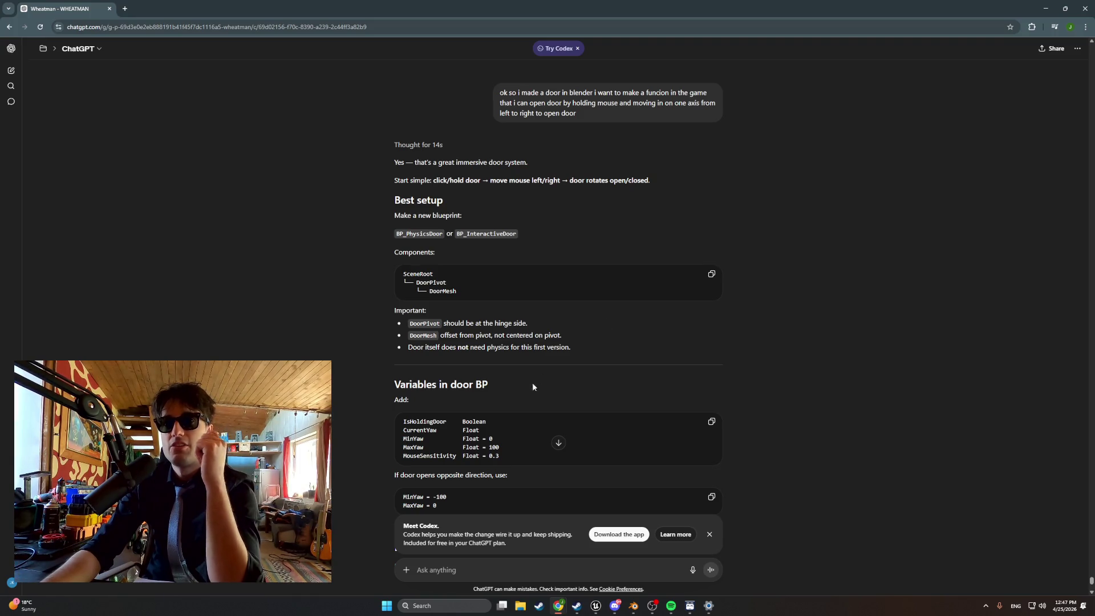
scroll(483, 443, down, 2)
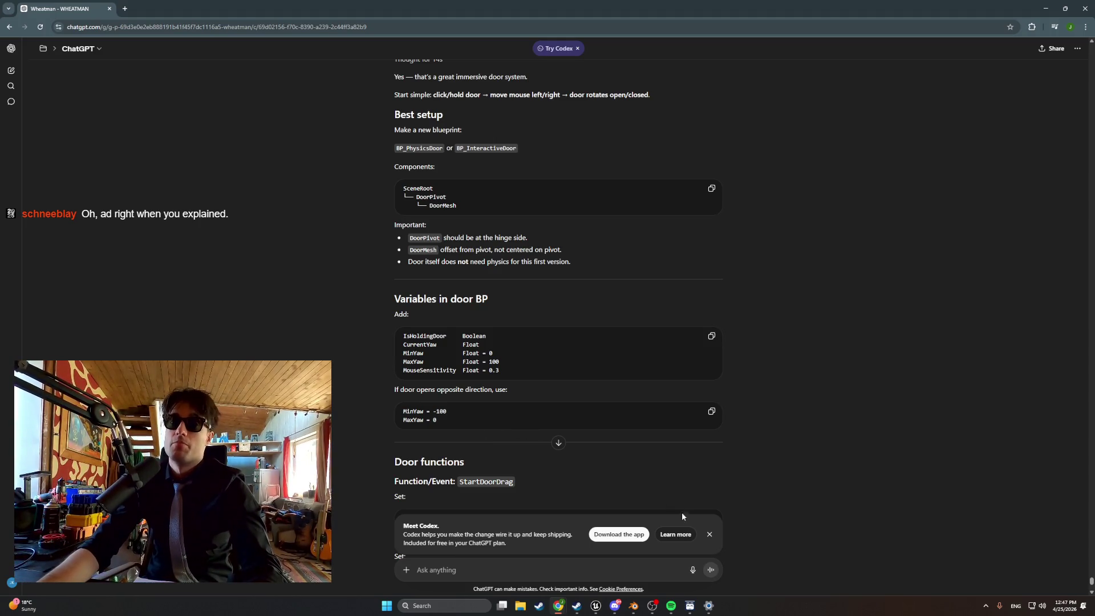
- Dismiss the Meet Codex banner and jump to the end of the door reply
click(710, 536)
scroll(692, 480, down, 2)
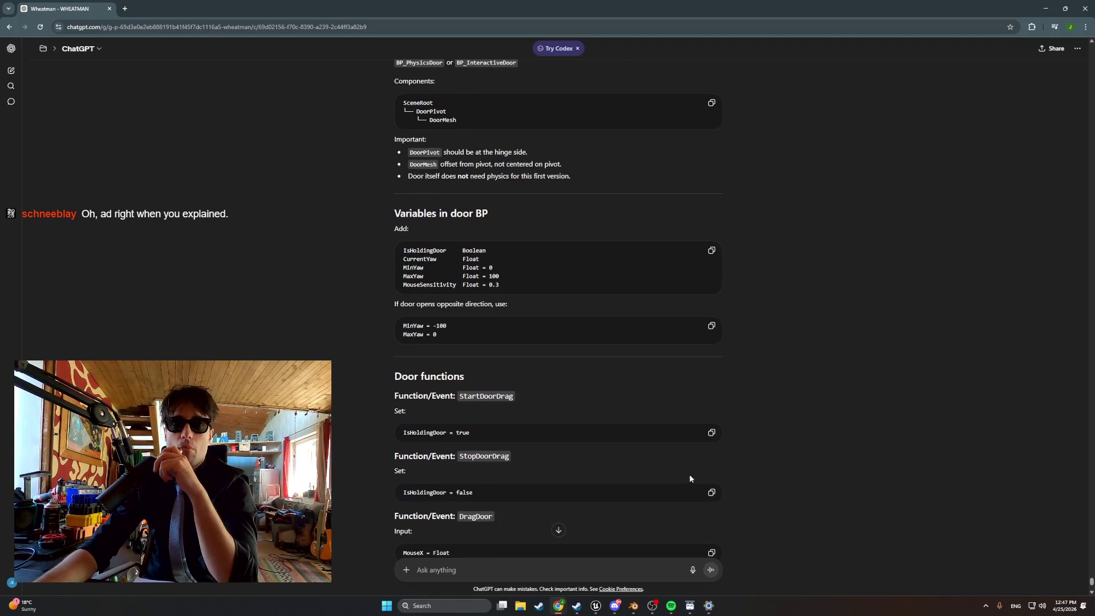
scroll(690, 478, down, 2)
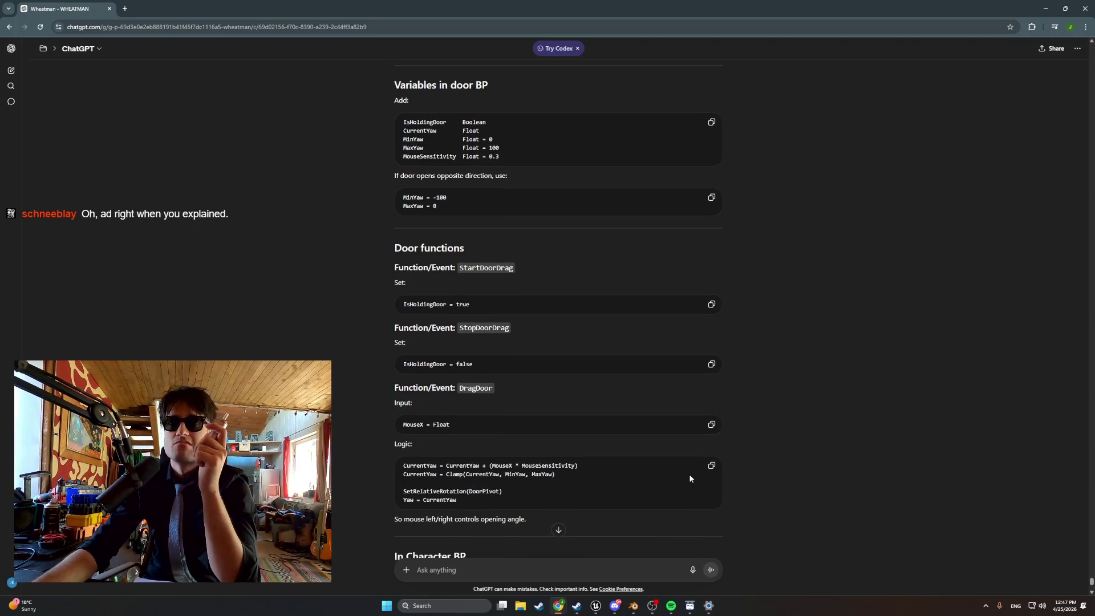
scroll(689, 475, down, 2)
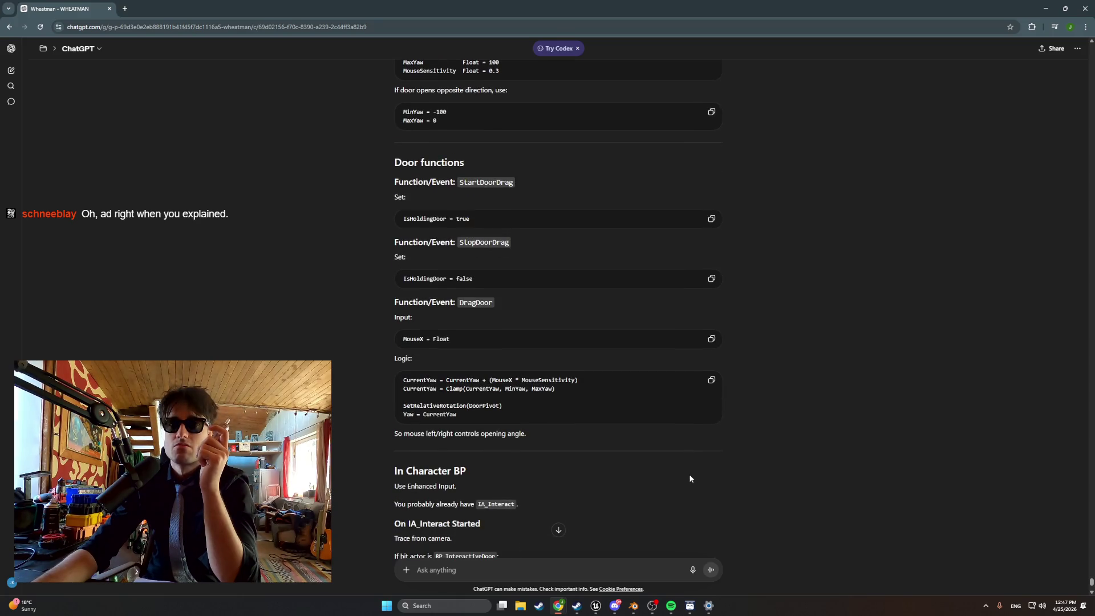
click(559, 530)
- Ask ChatGPT whether one master door blueprint can serve kitchen counter and cabinet doors
text(its probably best to make a master door )
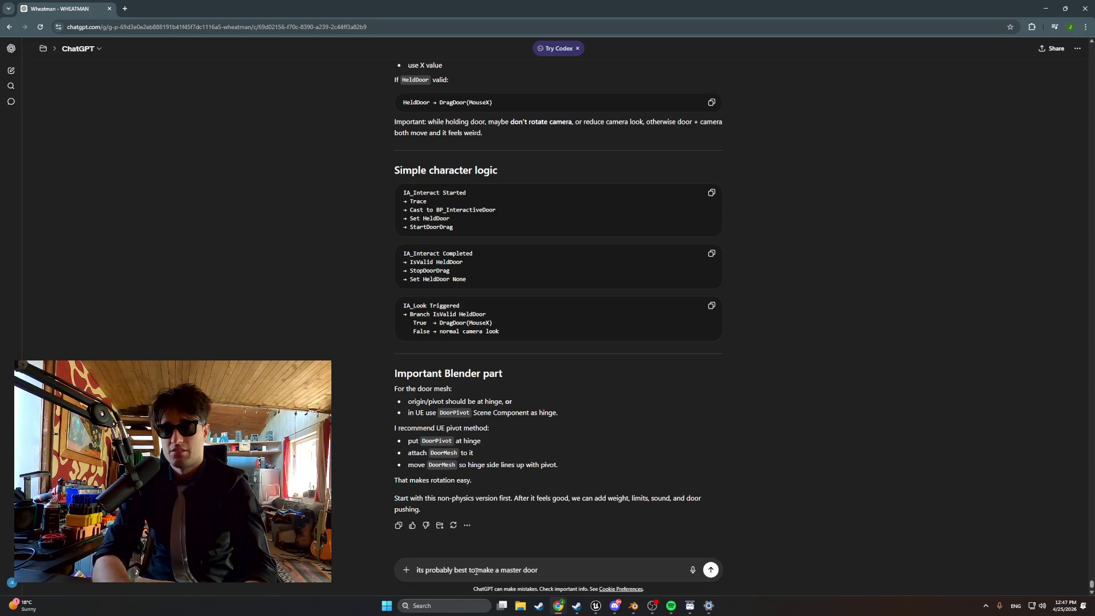
text(bluepr)
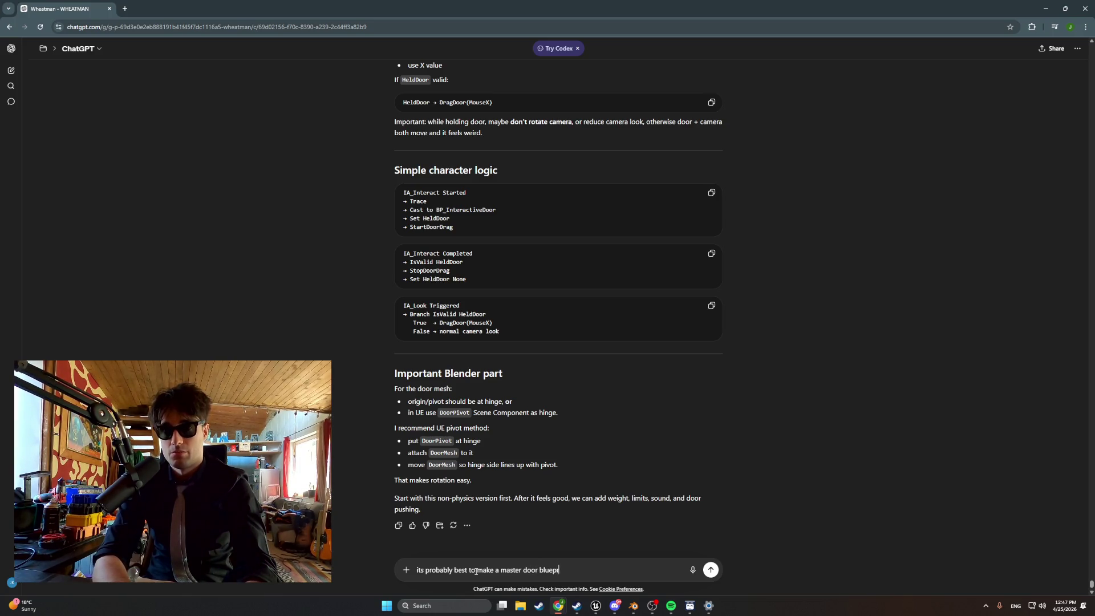
text(int right , beacus)
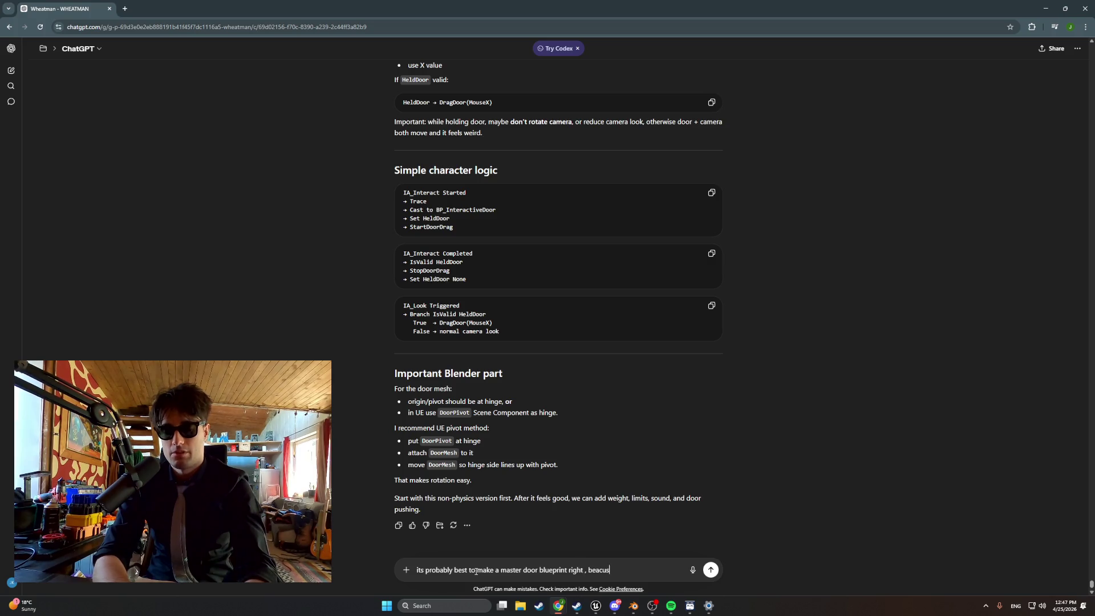
text(e i want to use this)
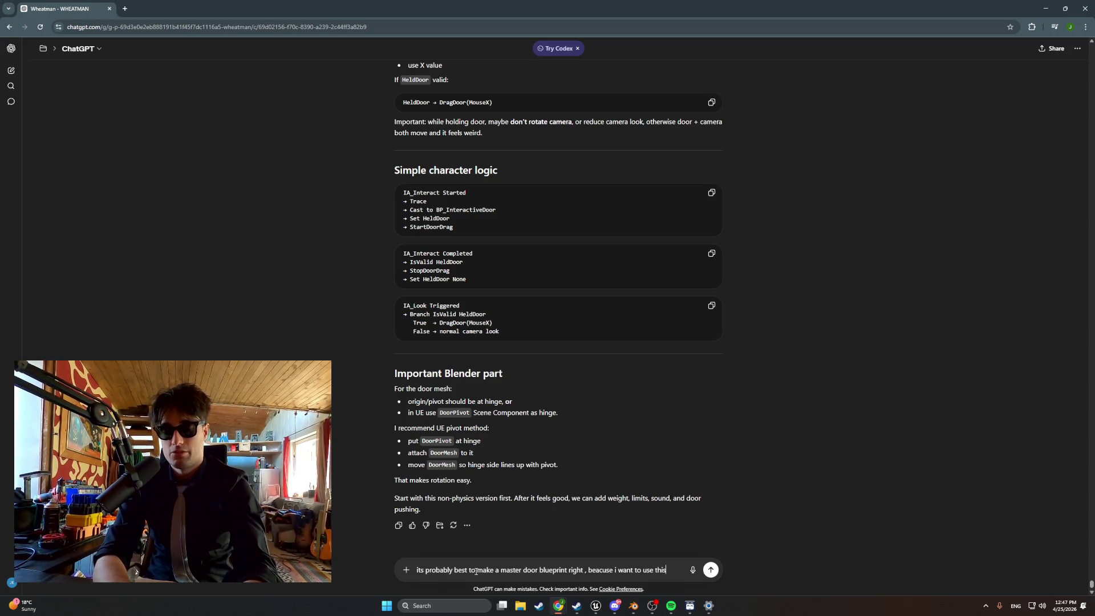
text( function als)
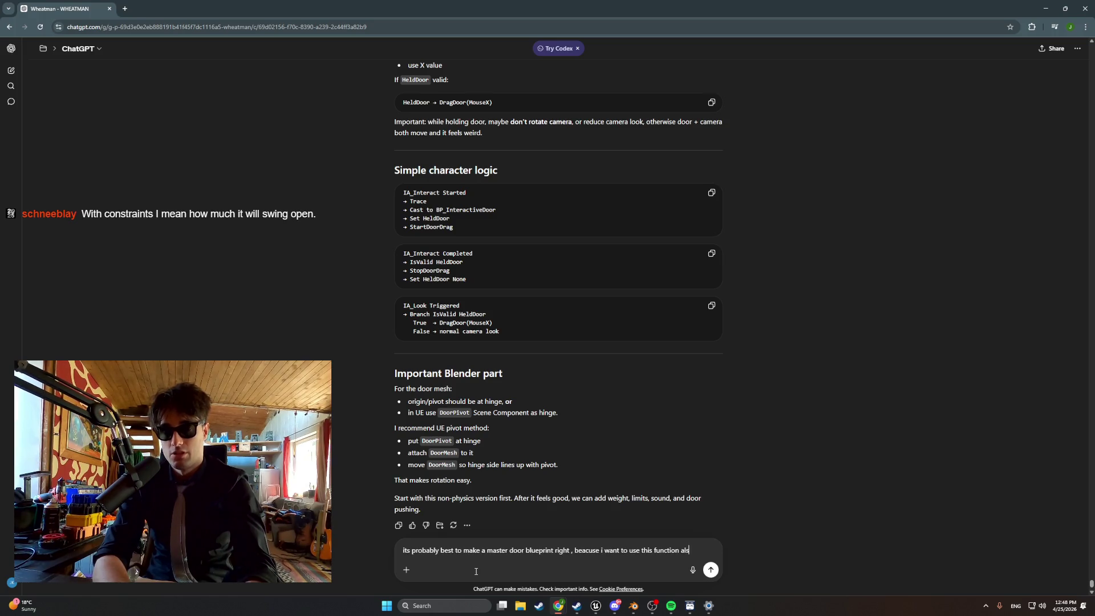
text(o in my)
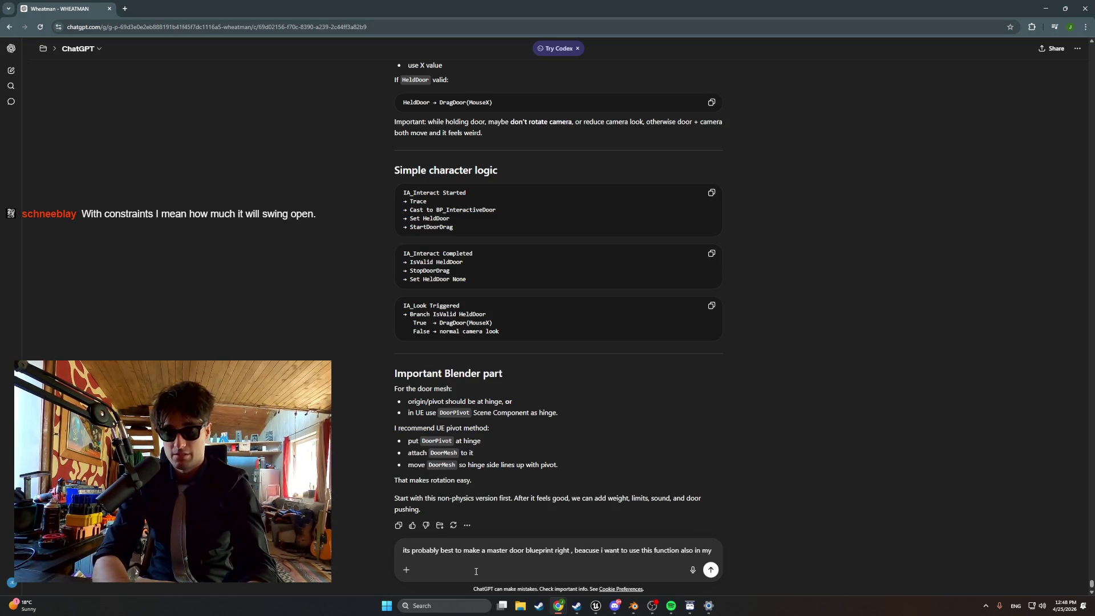
text( kitchen )
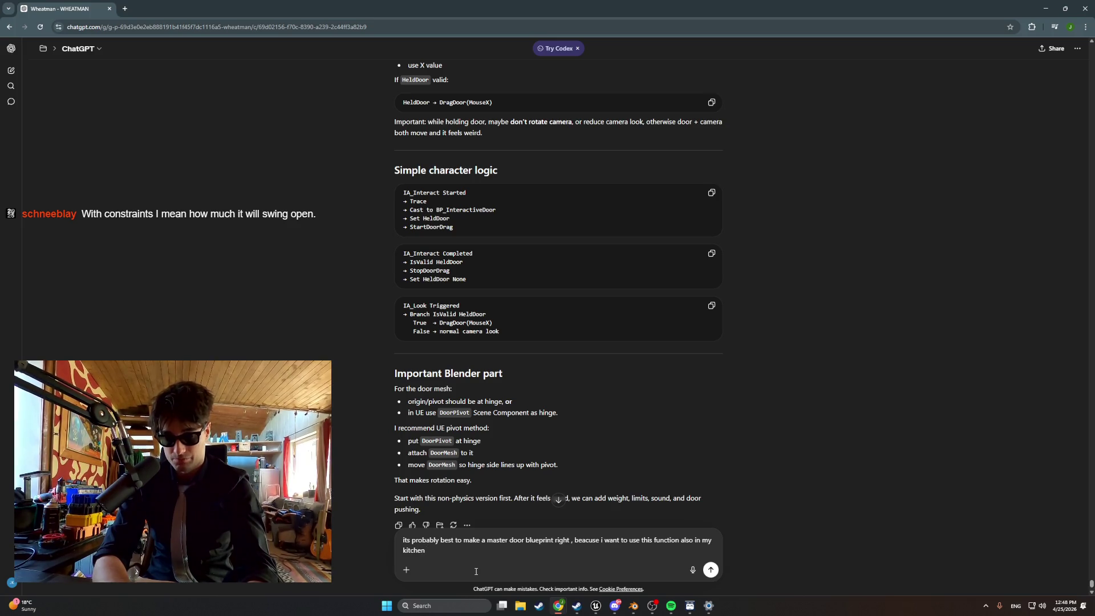
text(counter doors )
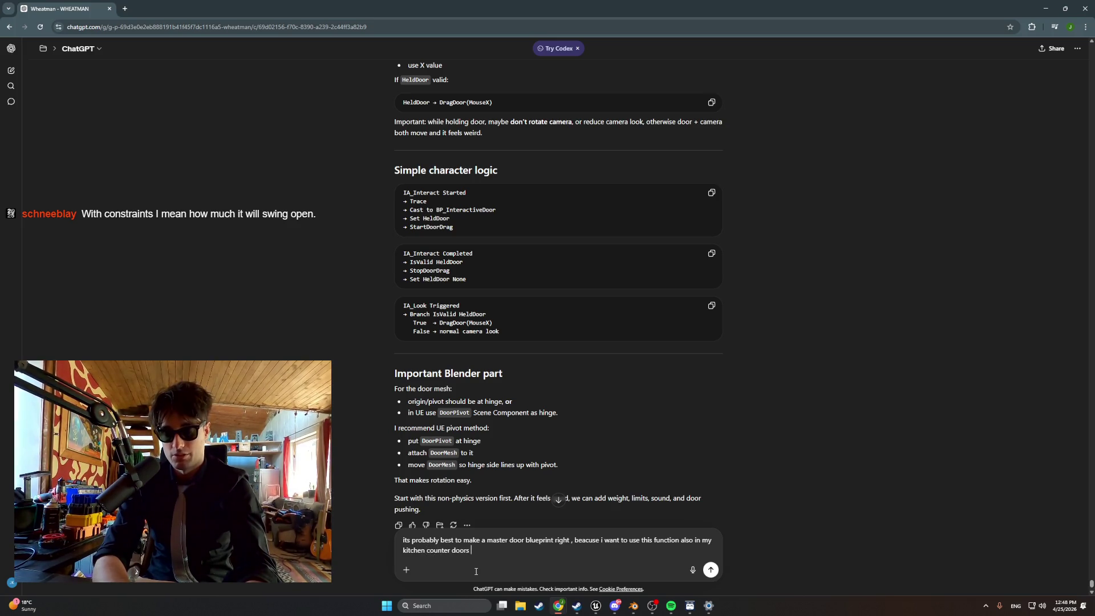
text(and cabinet door etc)
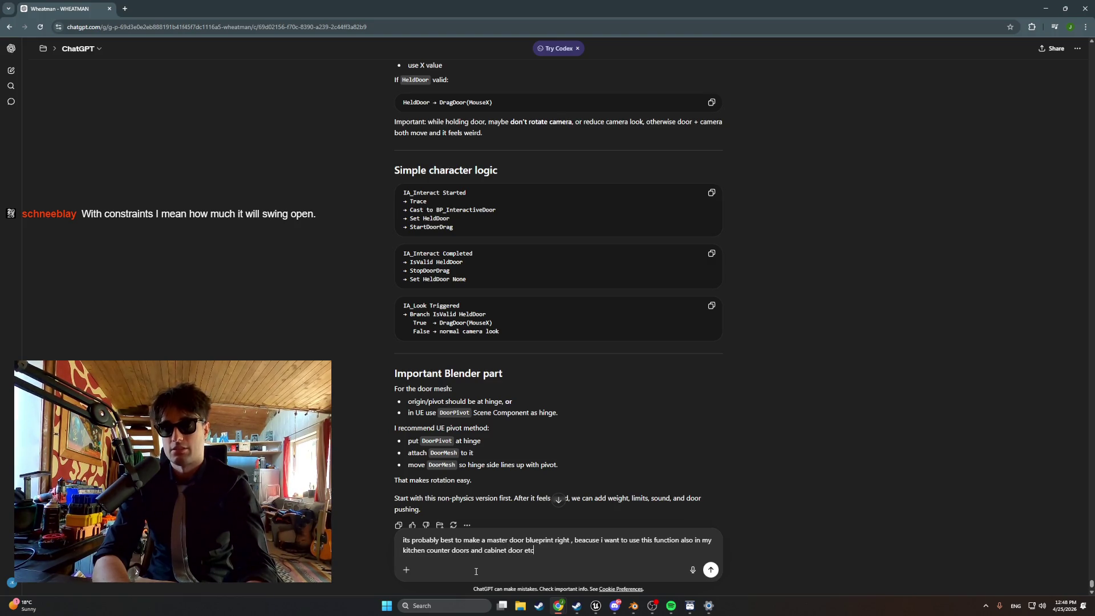
key(Return)
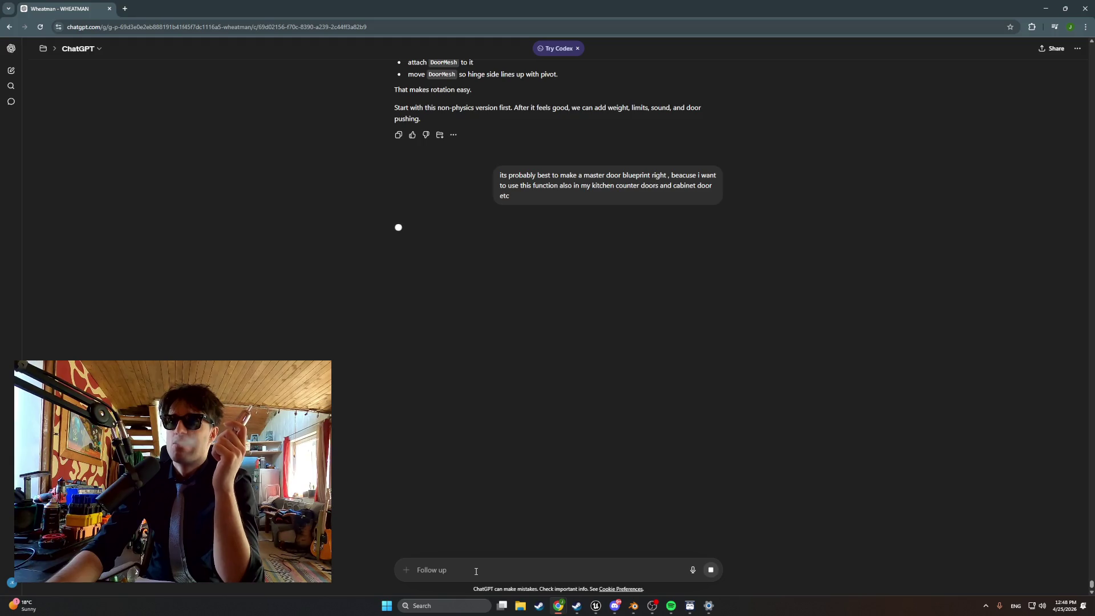
click(453, 495)
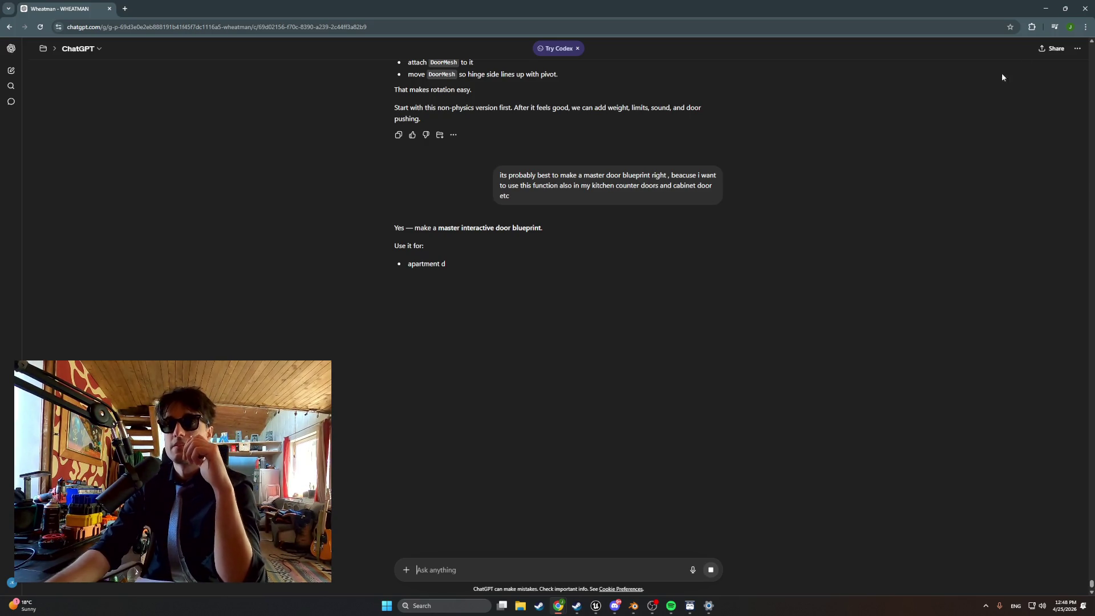
click(1046, 9)
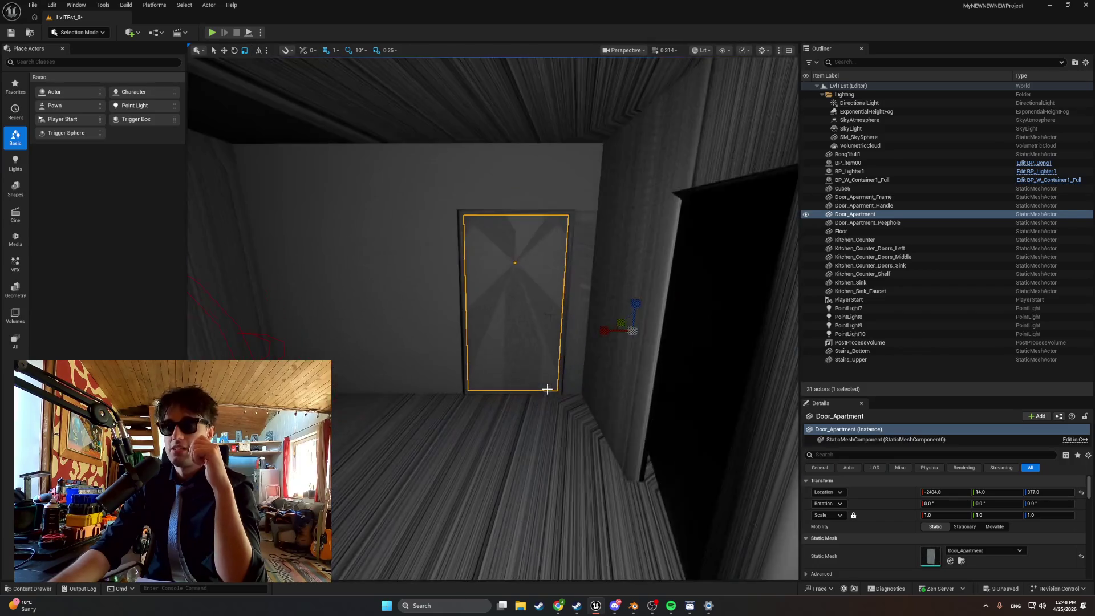
mouse_move(541, 389)
mouse_down()
mouse_move(787, 400)
mouse_move(707, 400)
mouse_up()
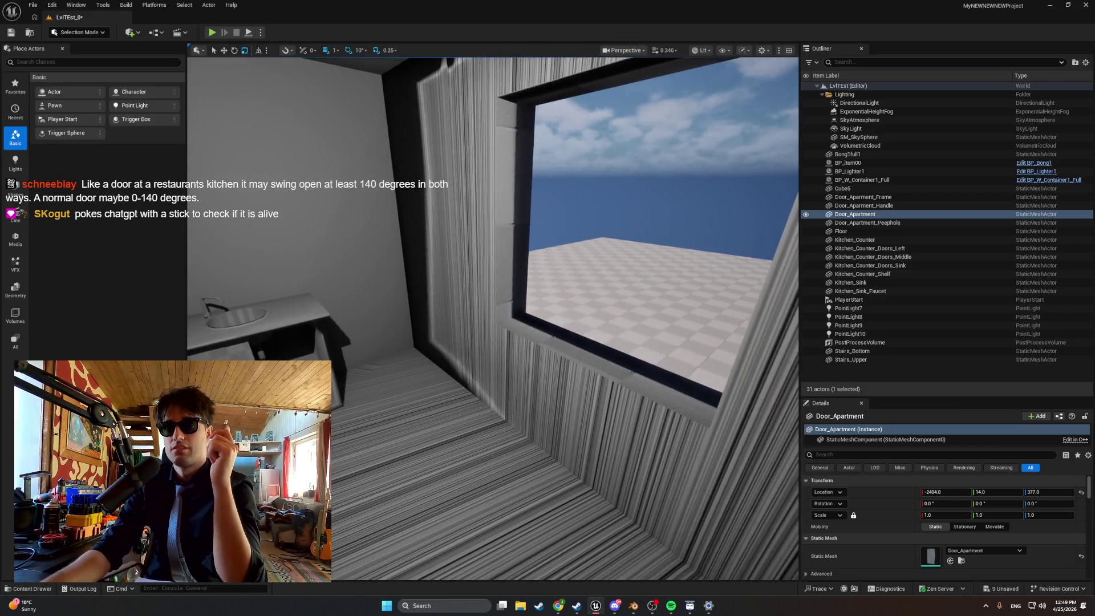
drag(557, 370, 556, 369)
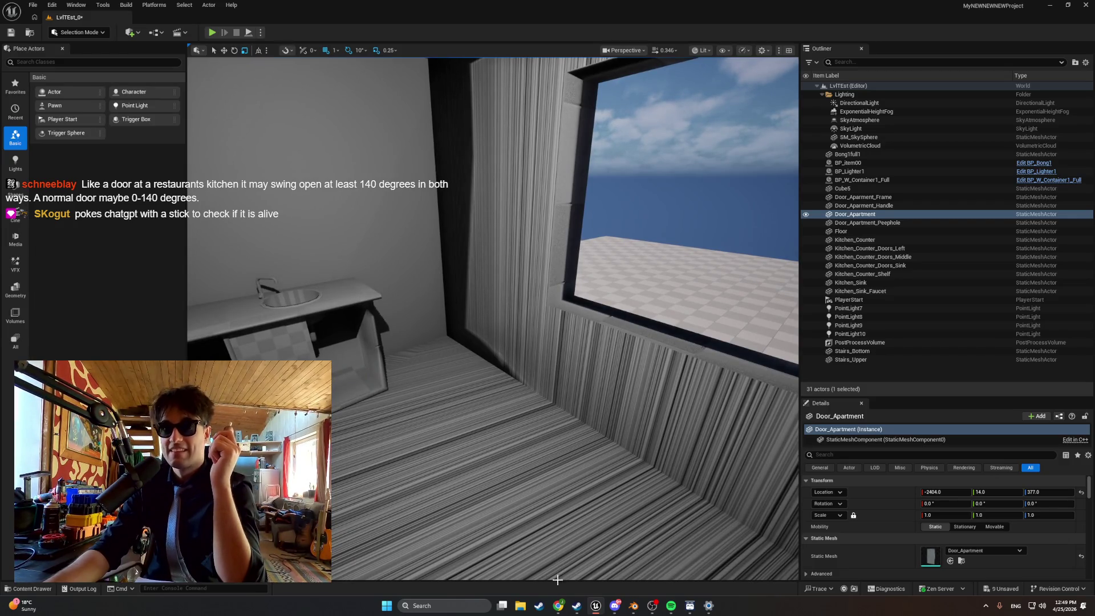
mouse_move(560, 608)
click(601, 575)
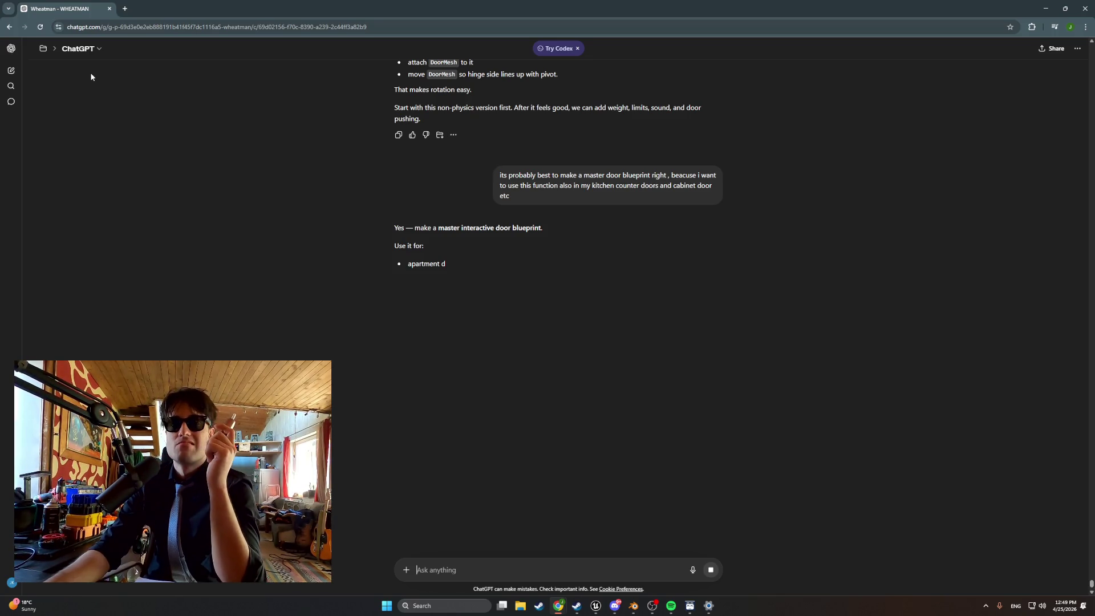
- Review the door blueprint plan, then minimize Chrome to return to the Unreal editor
scroll(334, 224, down, 10)
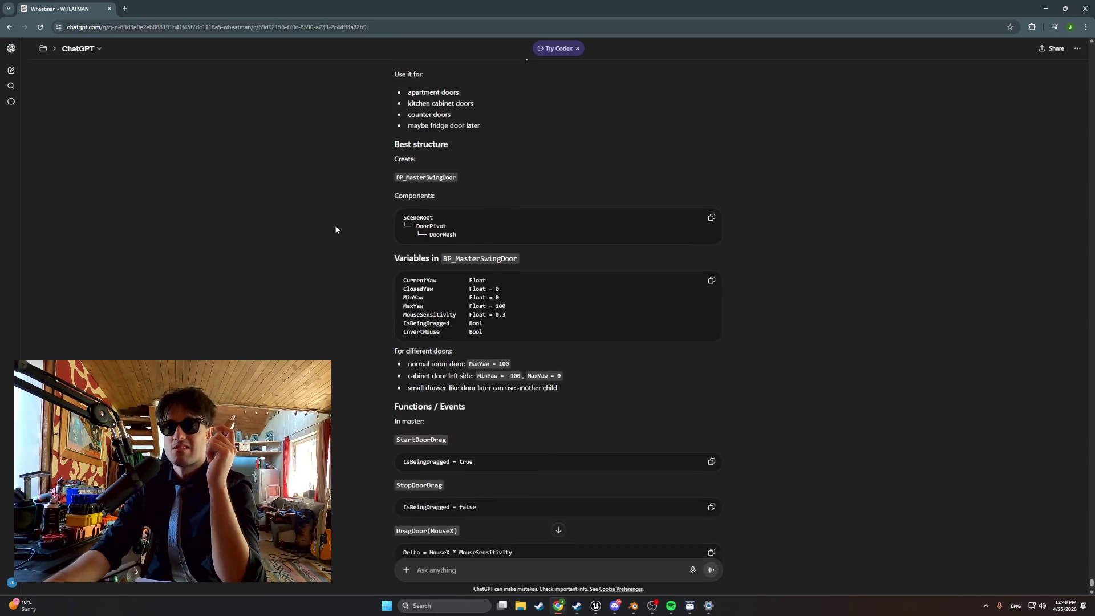
scroll(334, 224, up, 8)
scroll(336, 229, up, 1)
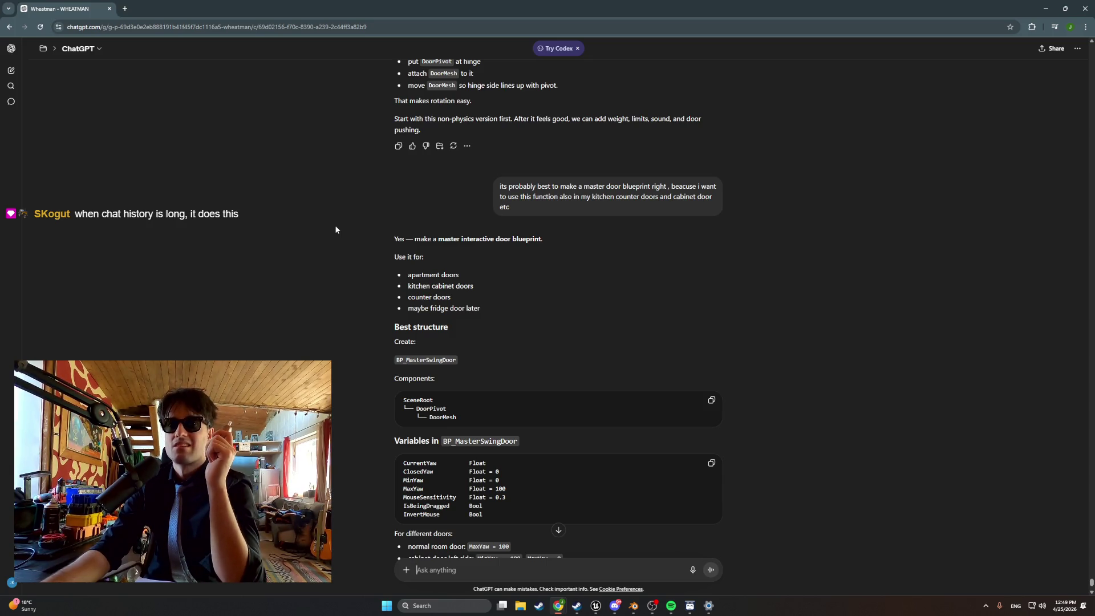
scroll(335, 226, down, 1)
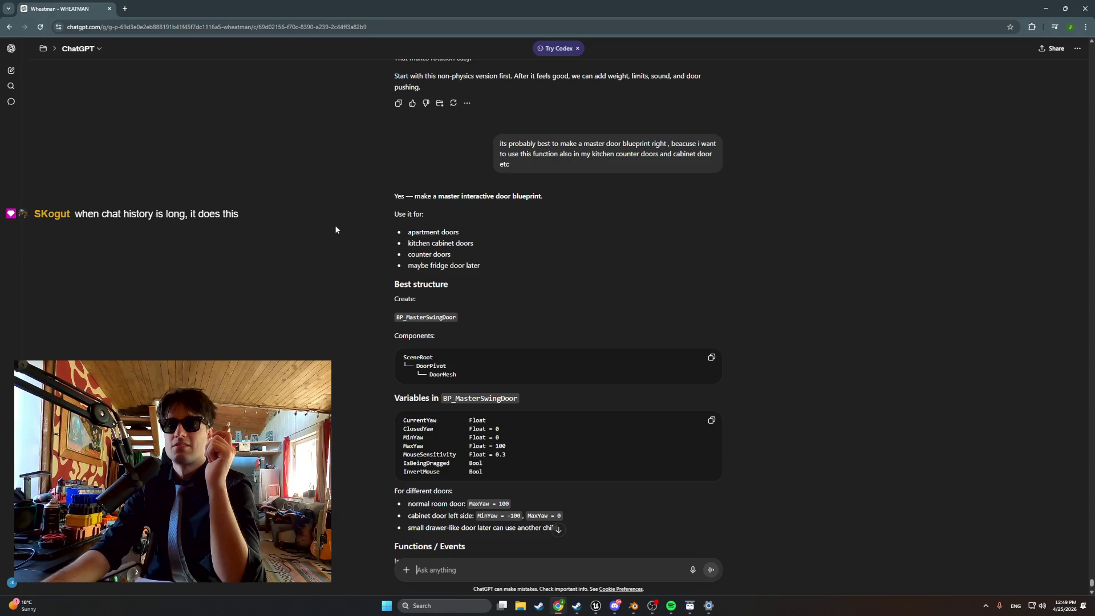
scroll(336, 229, down, 4)
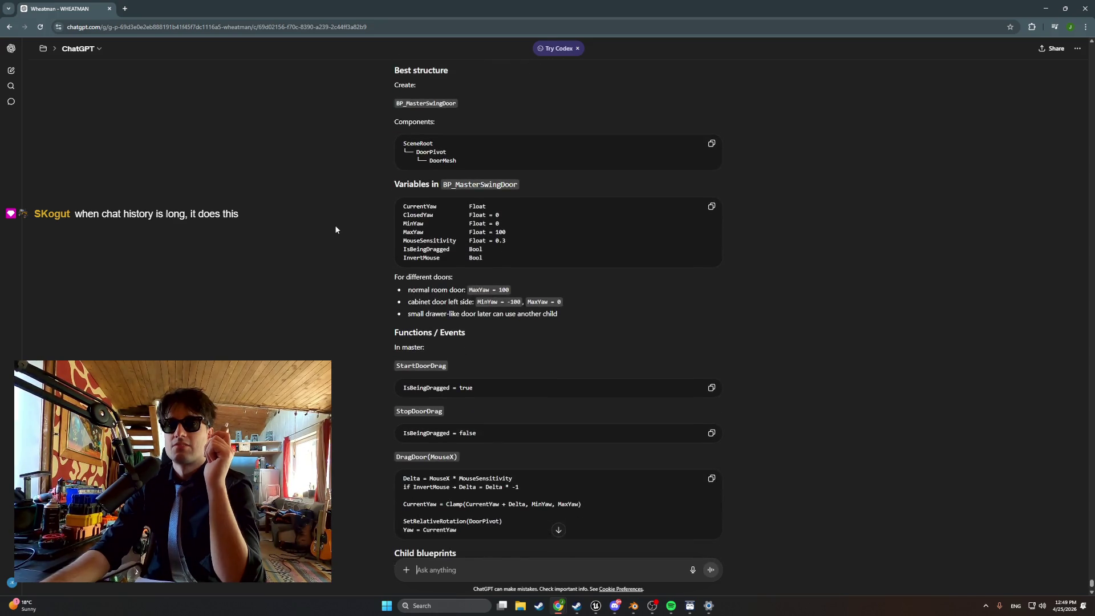
key(super+Down)
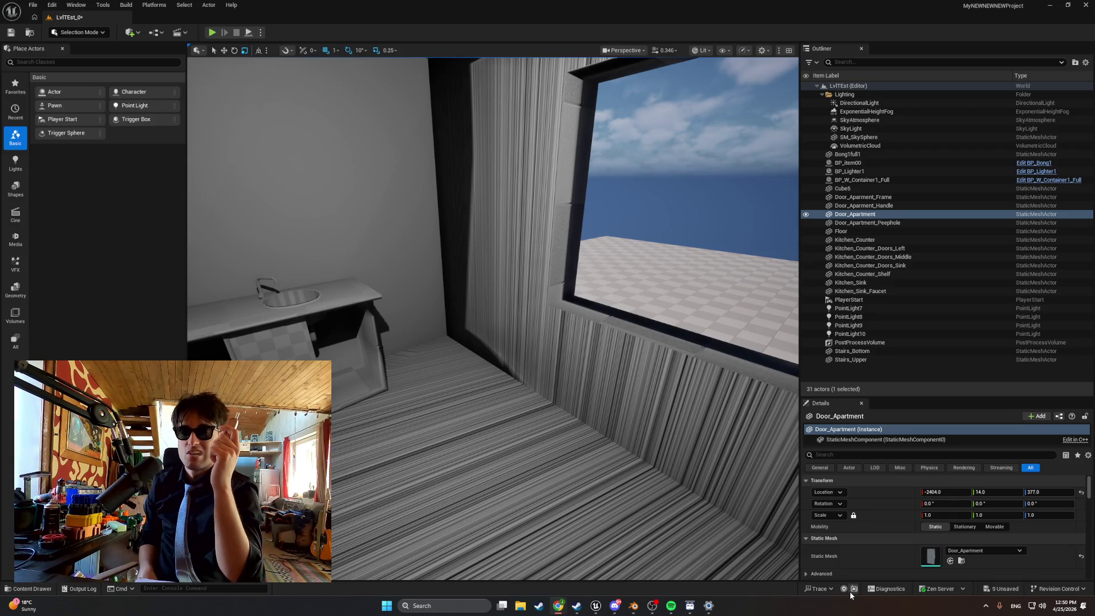
- Turn the view toward the kitchen counter and browse the content drawer to MasterItems
mouse_move(635, 459)
mouse_down()
mouse_move(758, 460)
mouse_move(616, 460)
mouse_move(627, 459)
mouse_up()
key(ctrl+space)
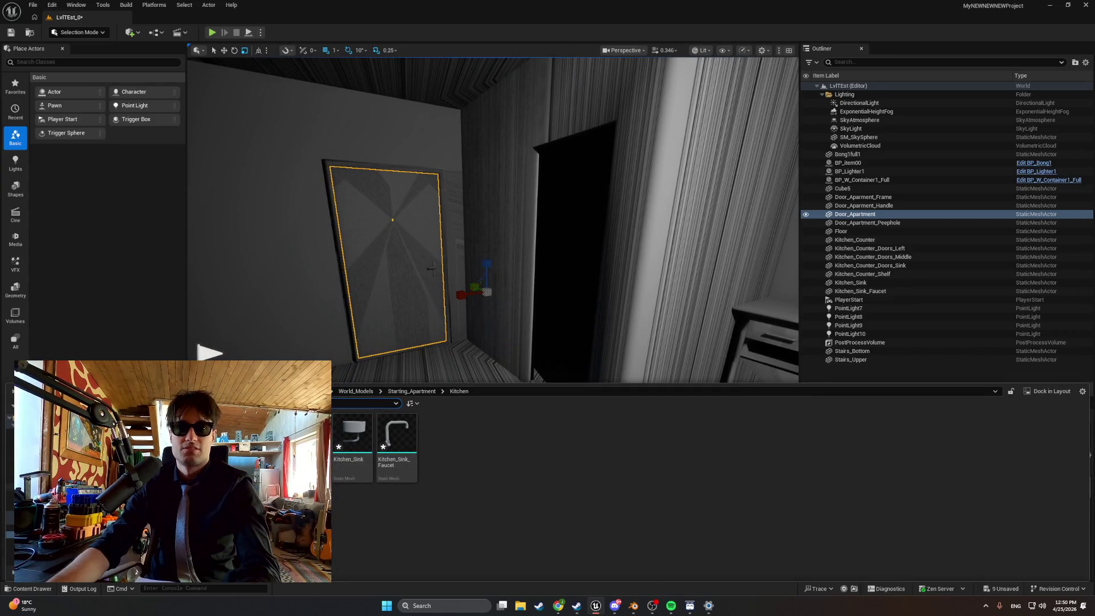
click(34, 485)
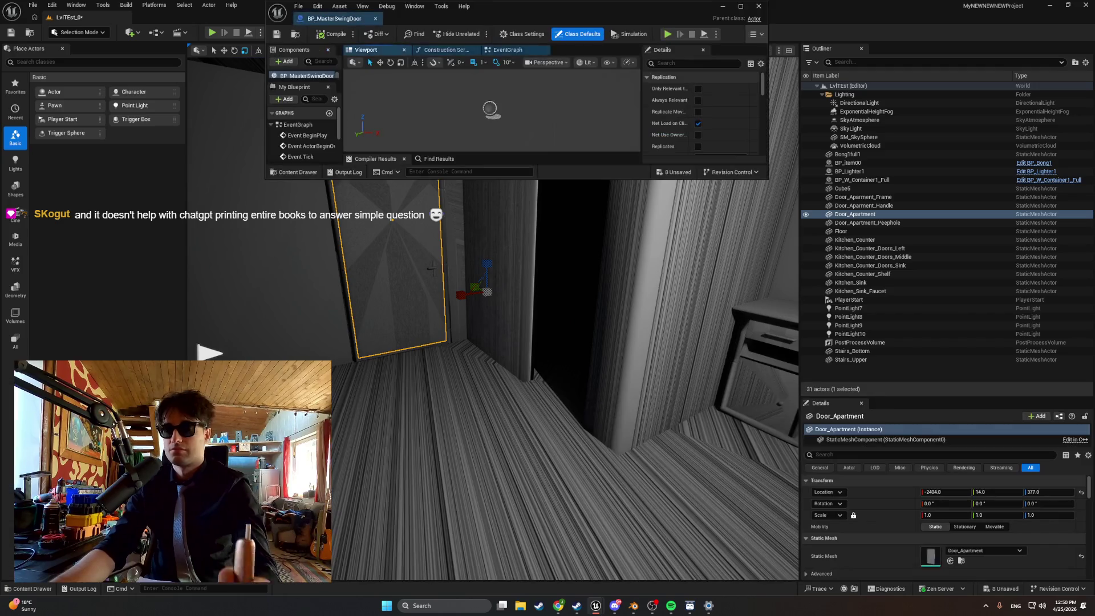
- Maximize the BP_MasterSwingDoor editor and add a Float variable named CurrentYaw
click(740, 5)
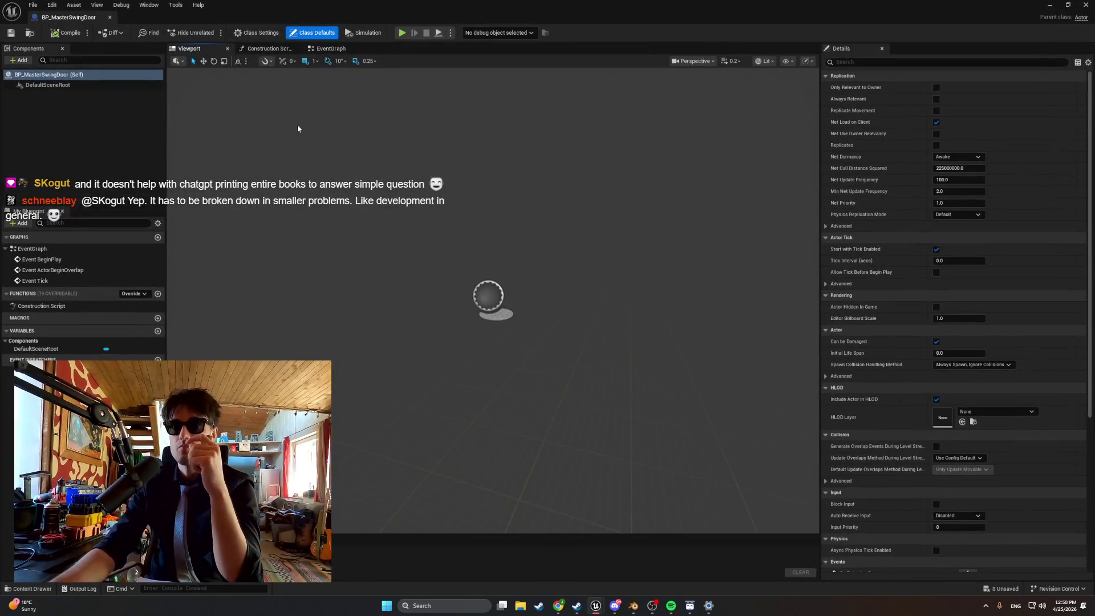
click(310, 50)
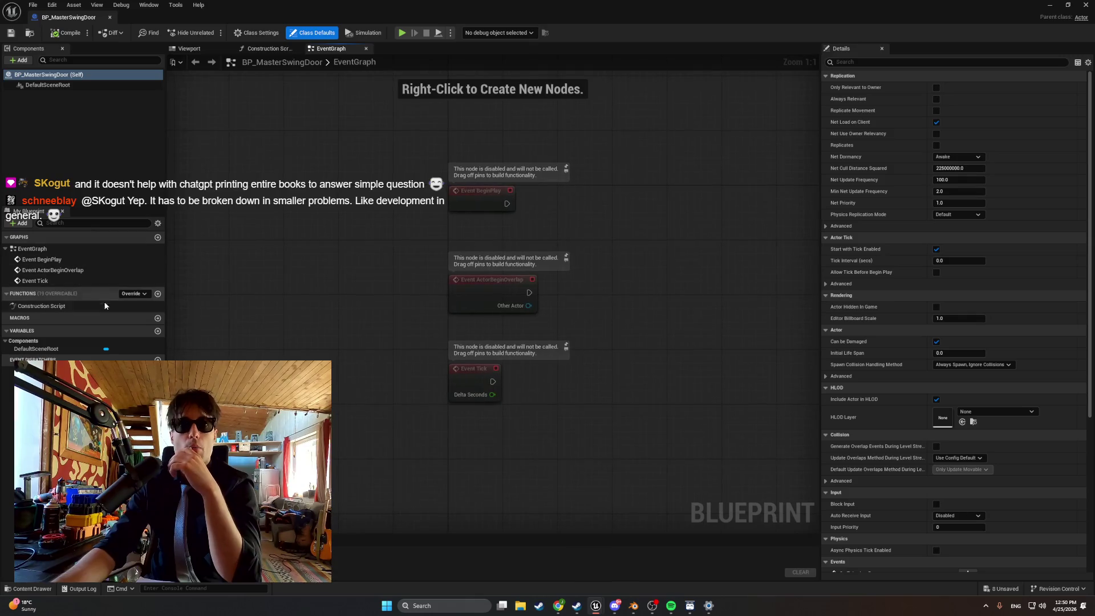
click(157, 331)
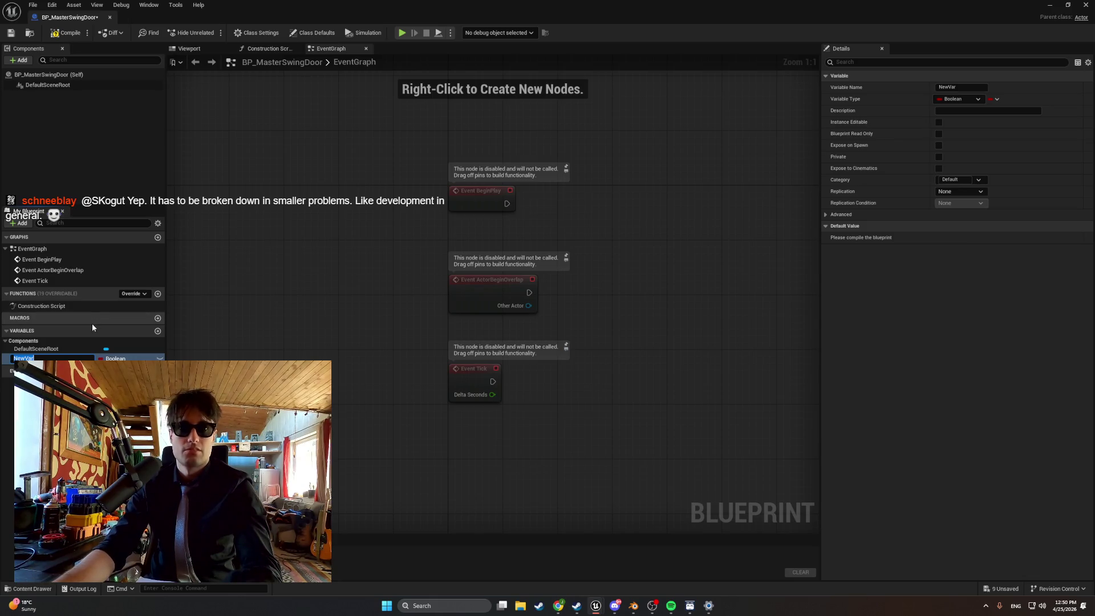
text(CurrentYaw)
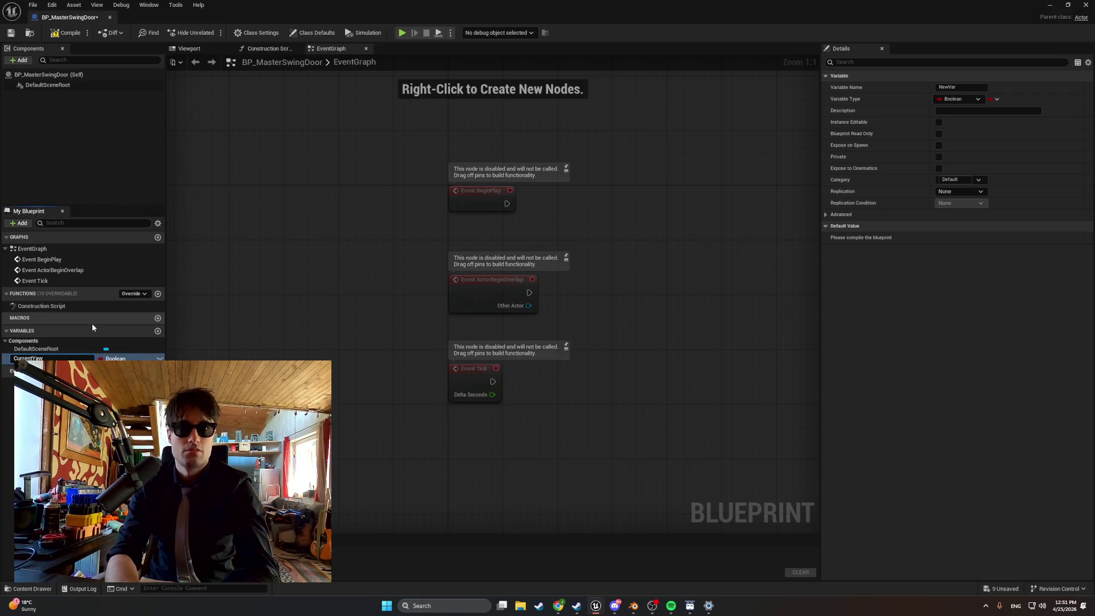
key(Return)
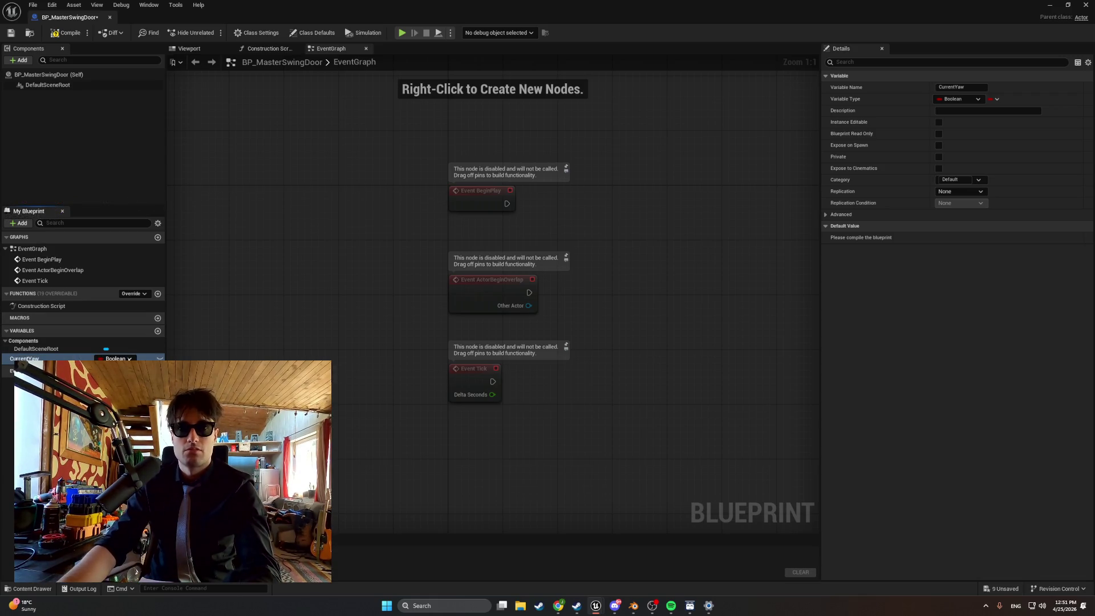
click(120, 442)
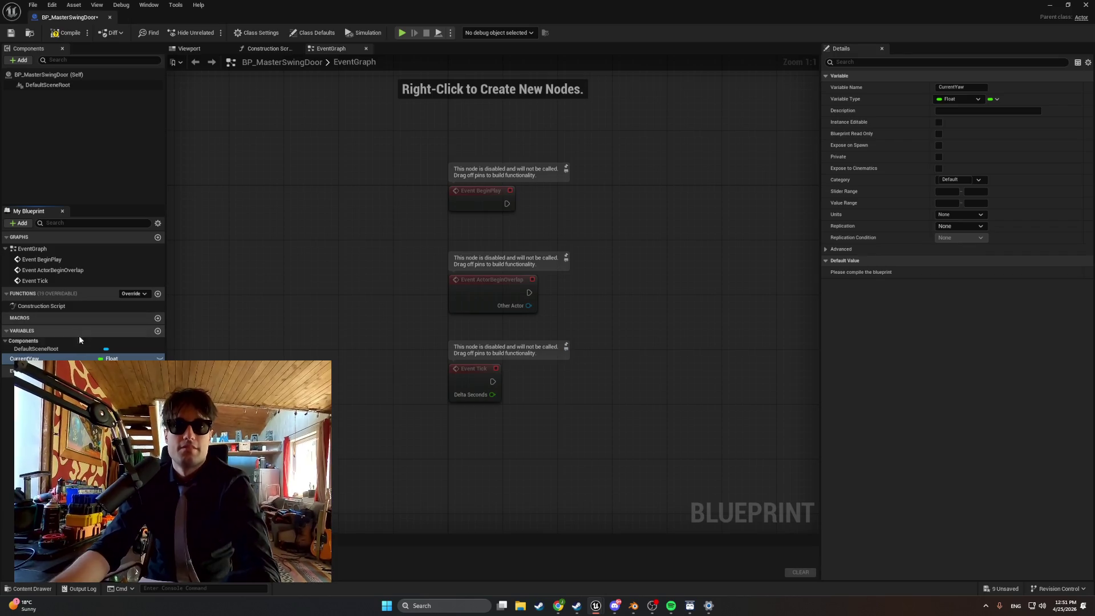
- Add six more new variables beneath CurrentYaw
click(157, 336)
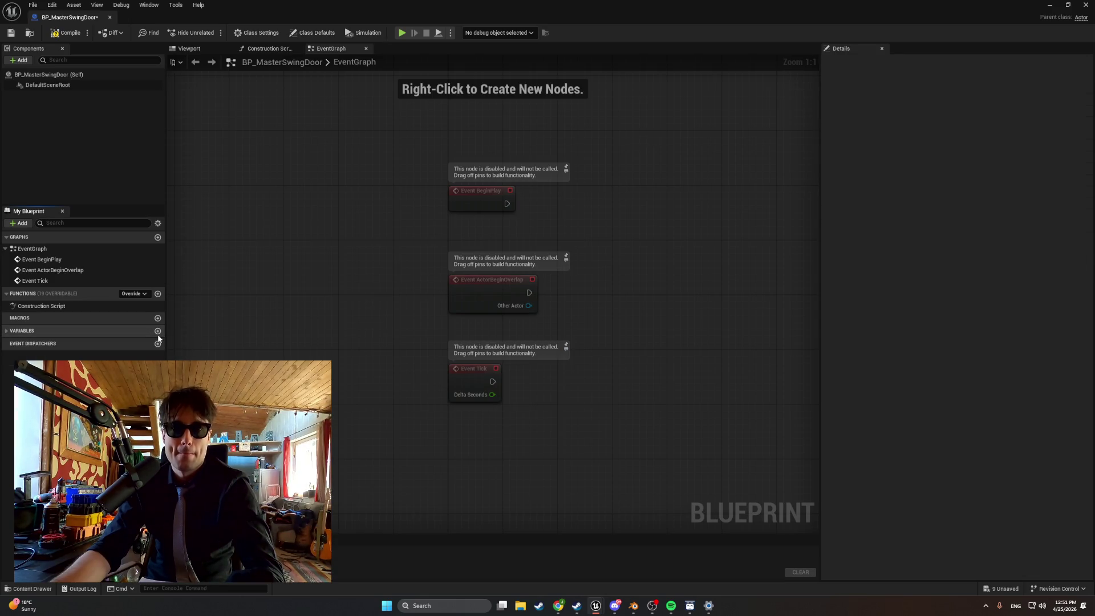
click(6, 331)
click(158, 331)
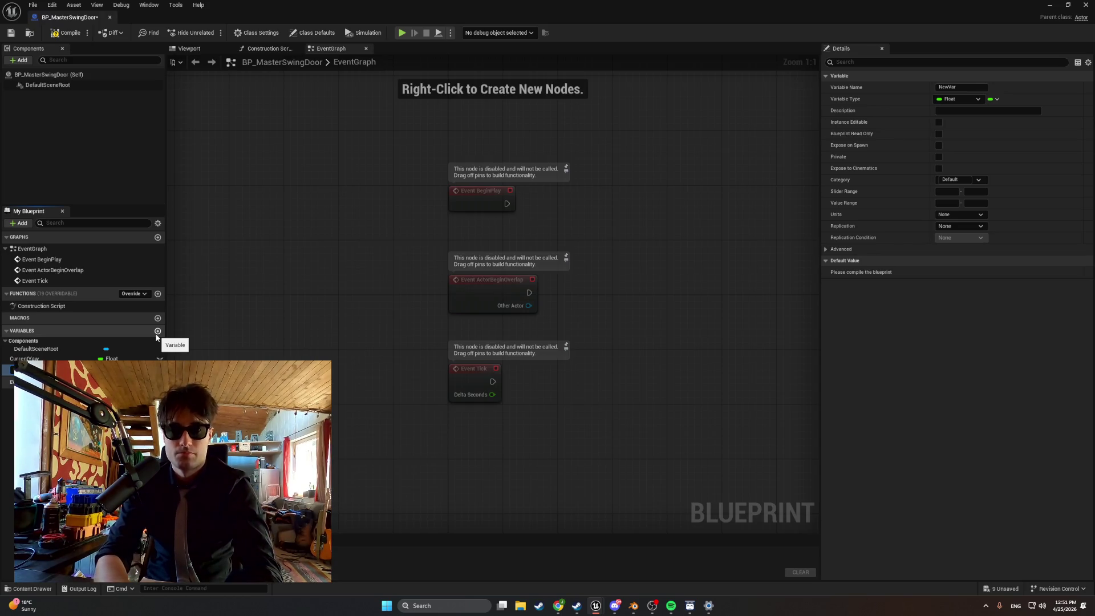
click(157, 332)
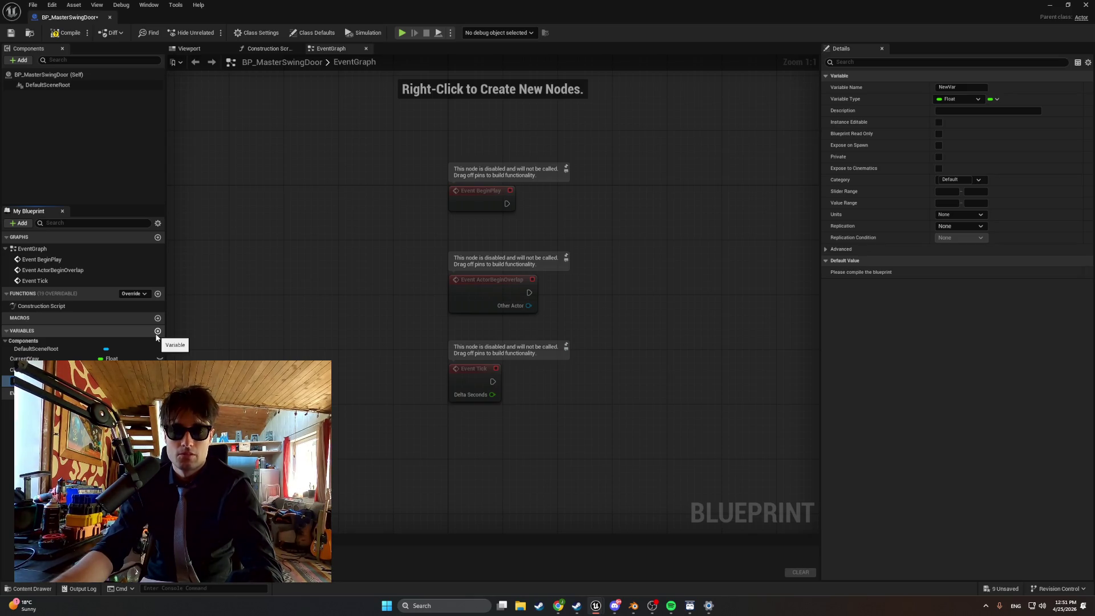
click(156, 336)
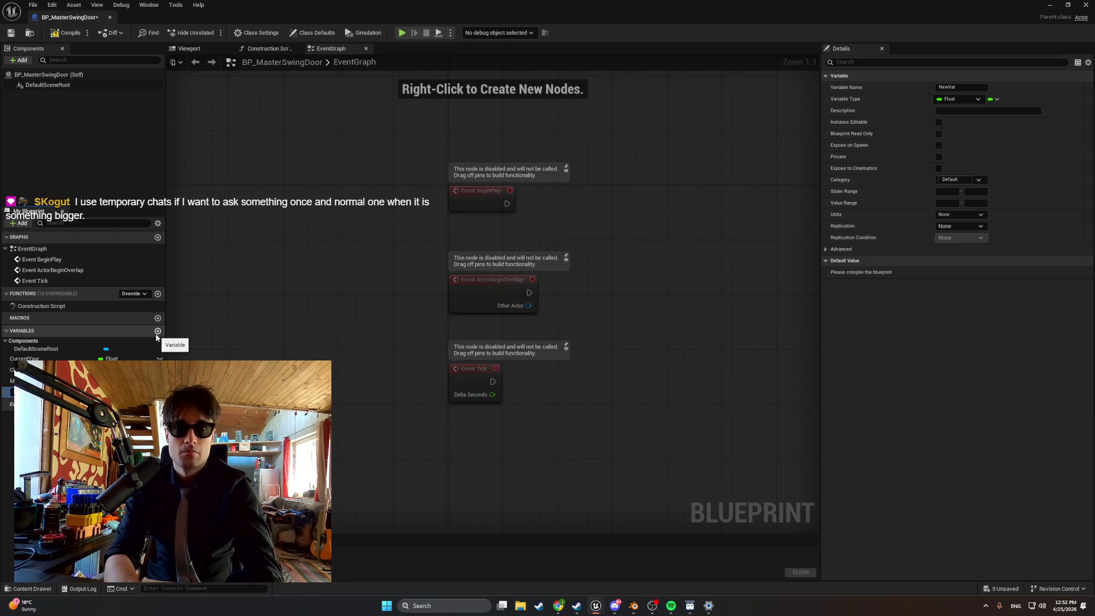
click(158, 331)
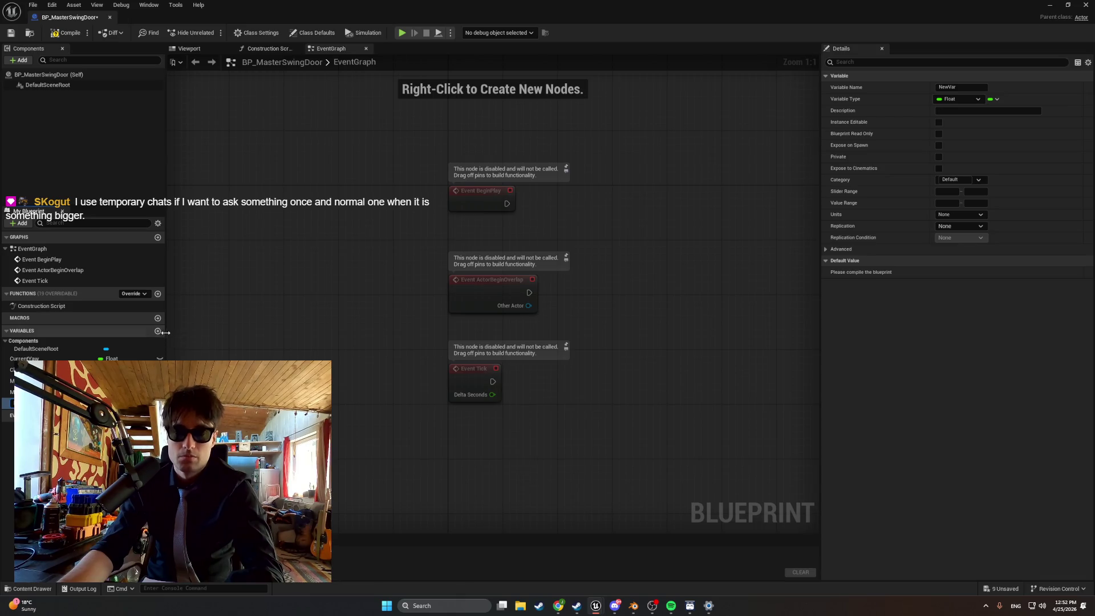
click(157, 331)
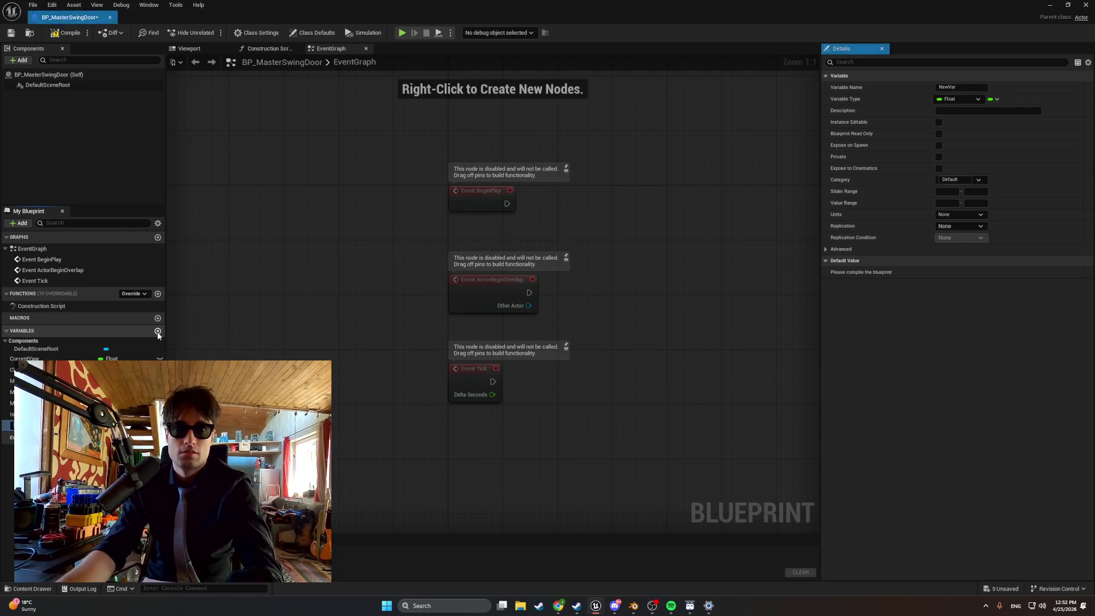
click(158, 331)
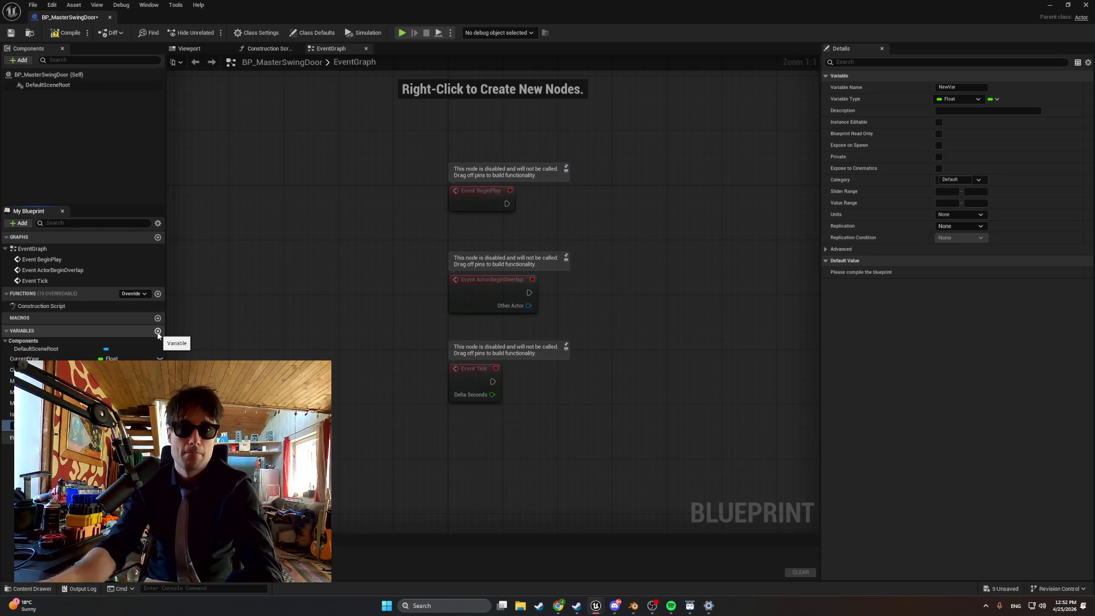
- Name the new variable InvertMouse, make it a Boolean, and compile
text(InvertMouse)
key(Return)
click(106, 425)
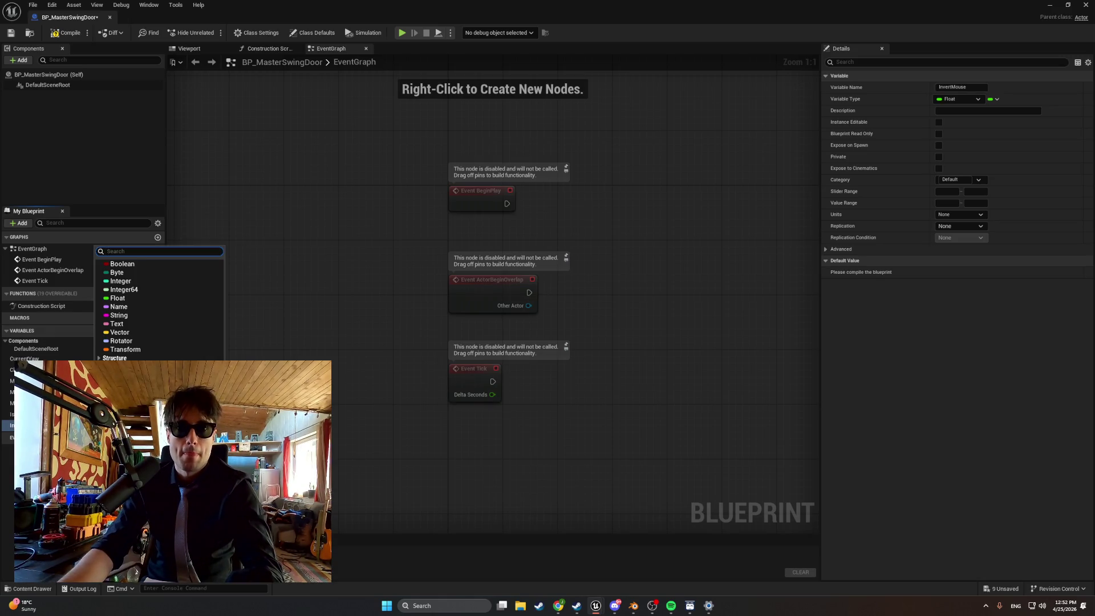
click(132, 268)
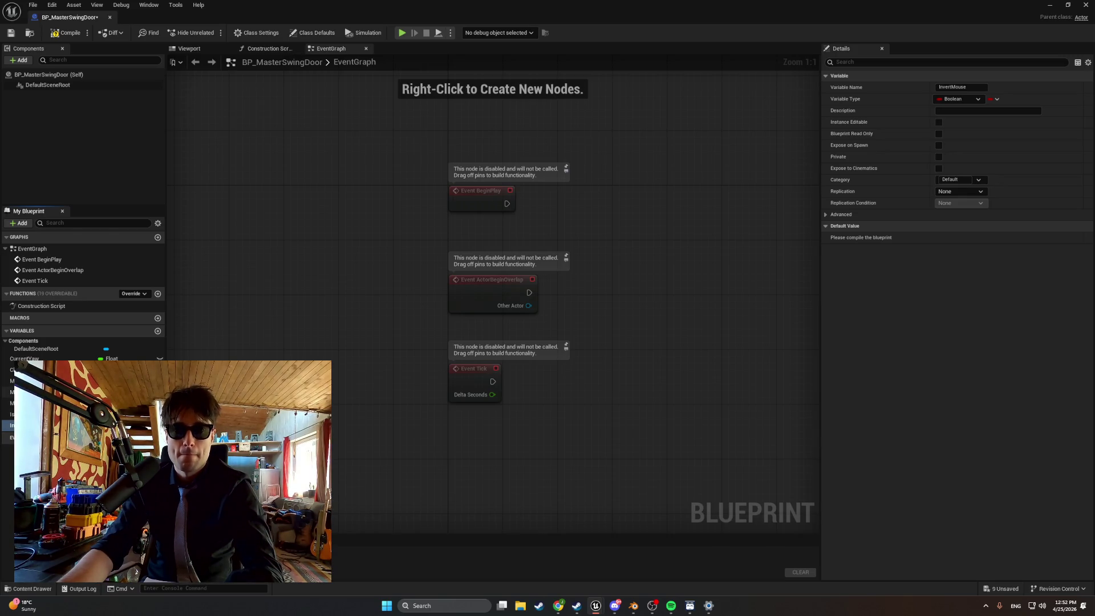
click(67, 32)
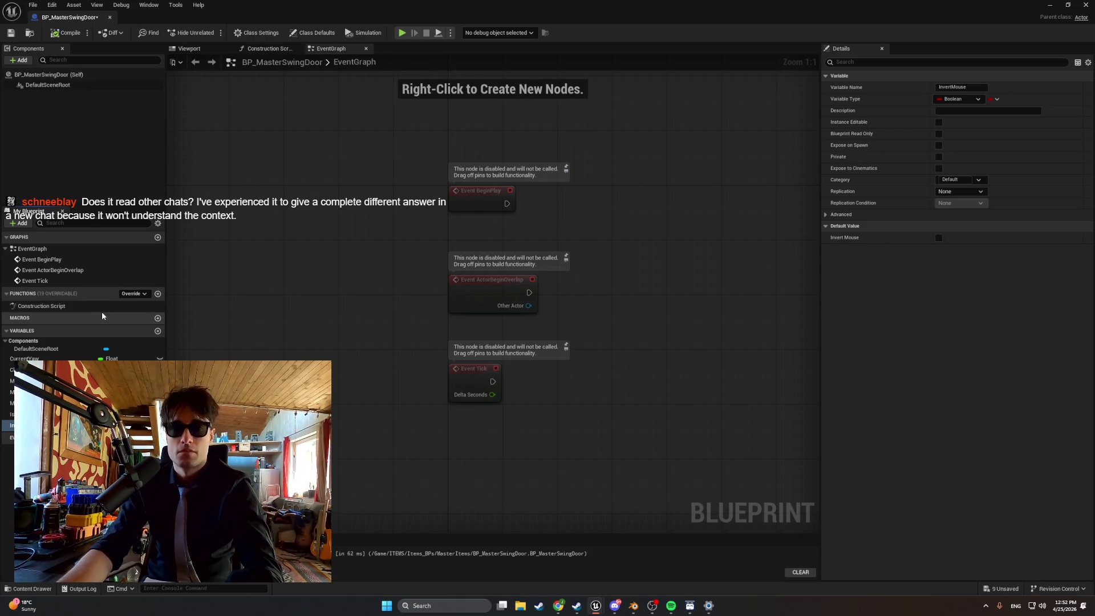
- Set MaxYaw's default value to 100 and recompile the blueprint
click(26, 370)
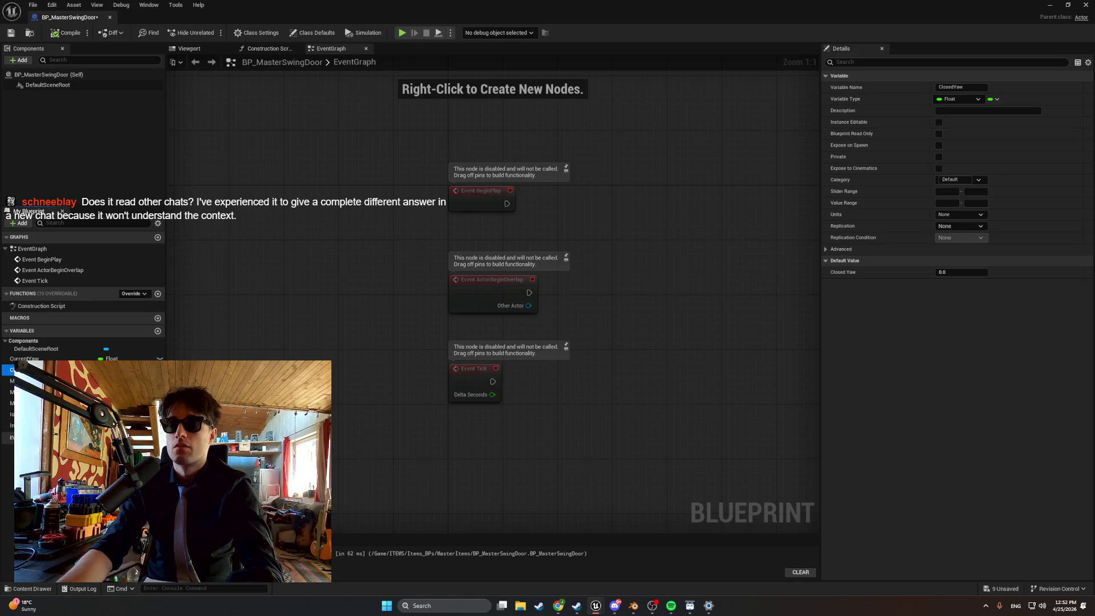
click(8, 392)
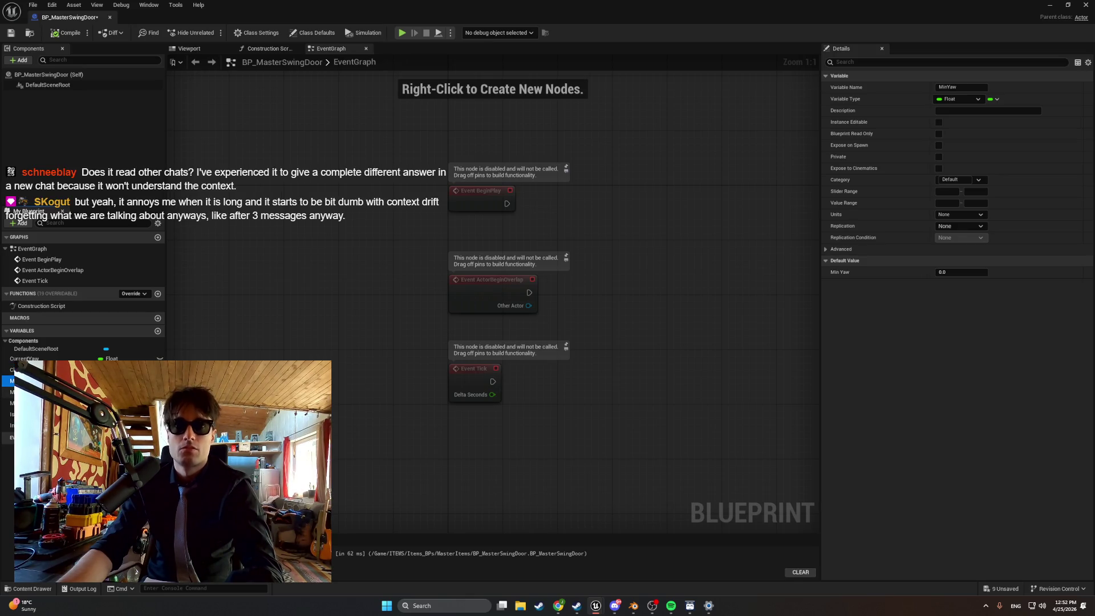
click(952, 272)
text(100)
key(Return)
click(67, 35)
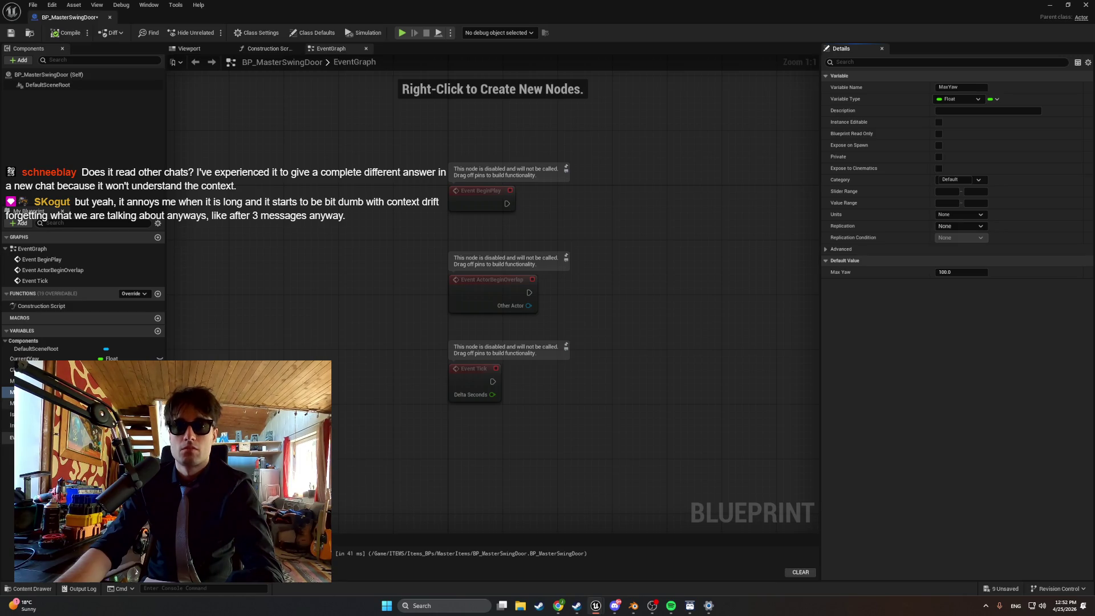
- Set MouseSensitivity's default value to 0.3 and save the blueprint
click(34, 403)
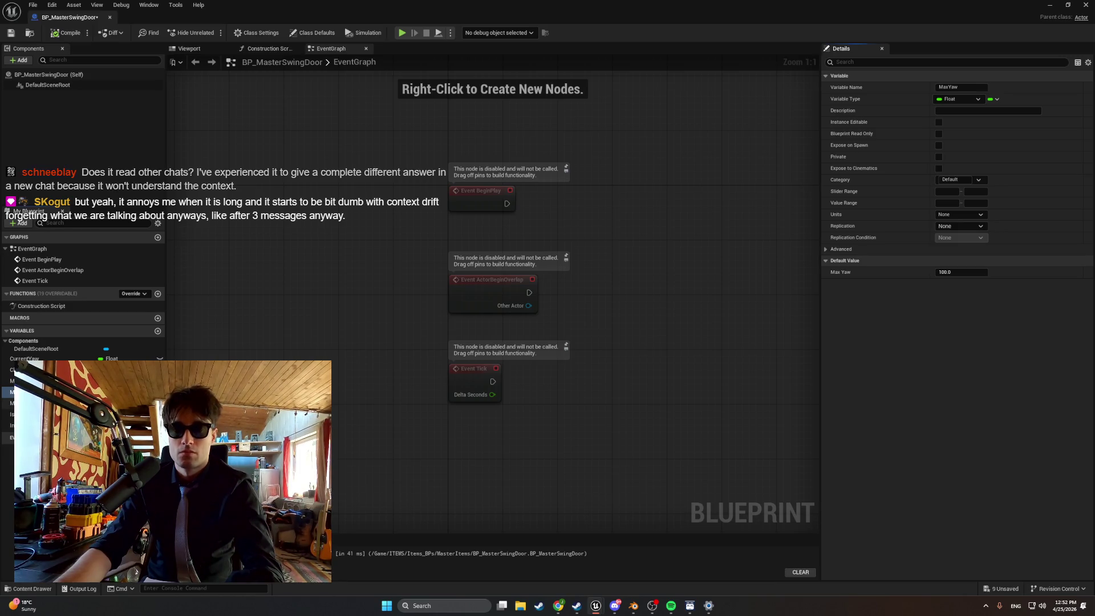
click(948, 272)
text(0.5)
key(Return)
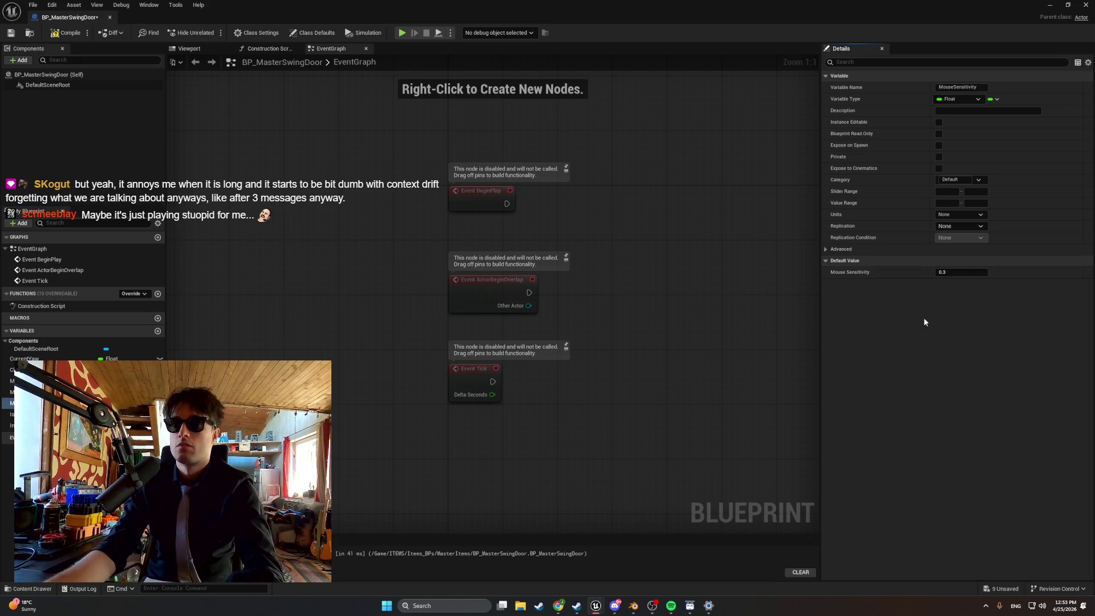
click(10, 32)
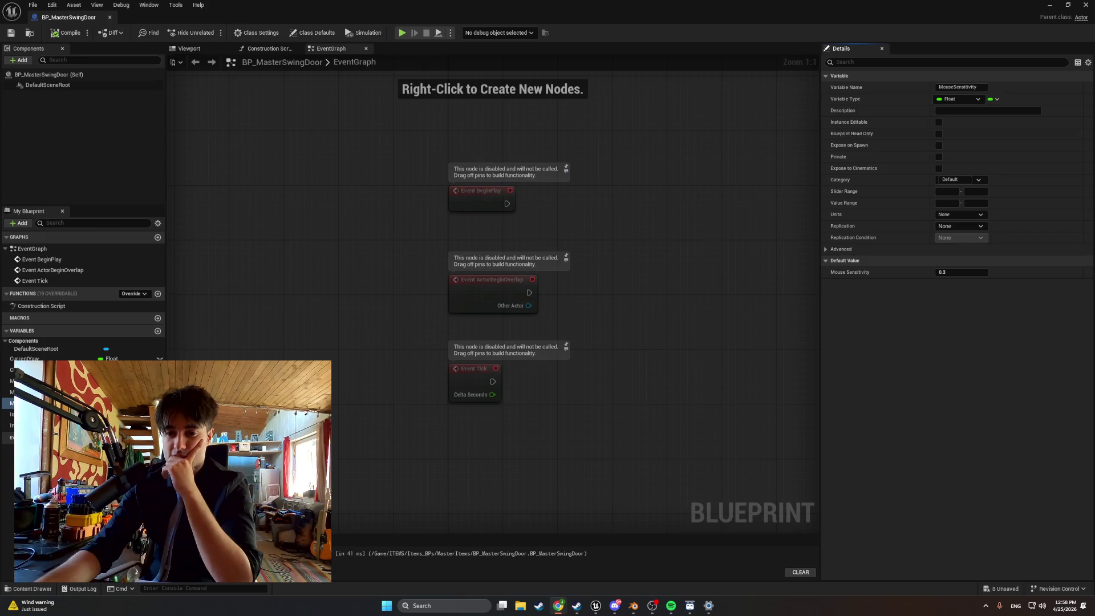
- Add a new function named StartDoorDrag
click(158, 294)
text(StartDoorSwing)
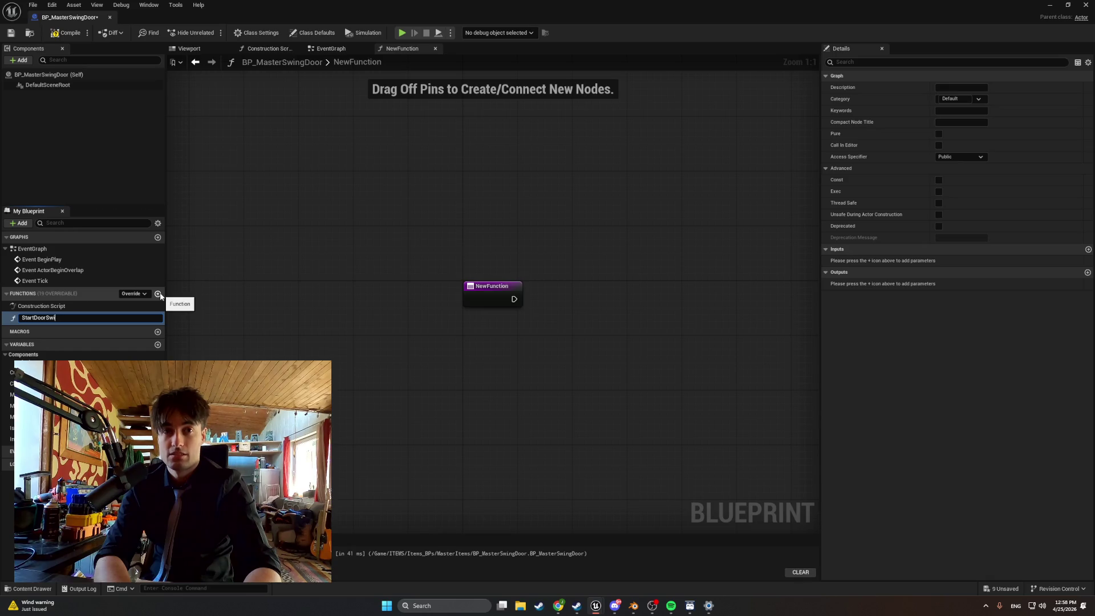
key(BackSpace)
key(BackSpace)
key(BackSpace)
text(Dra)
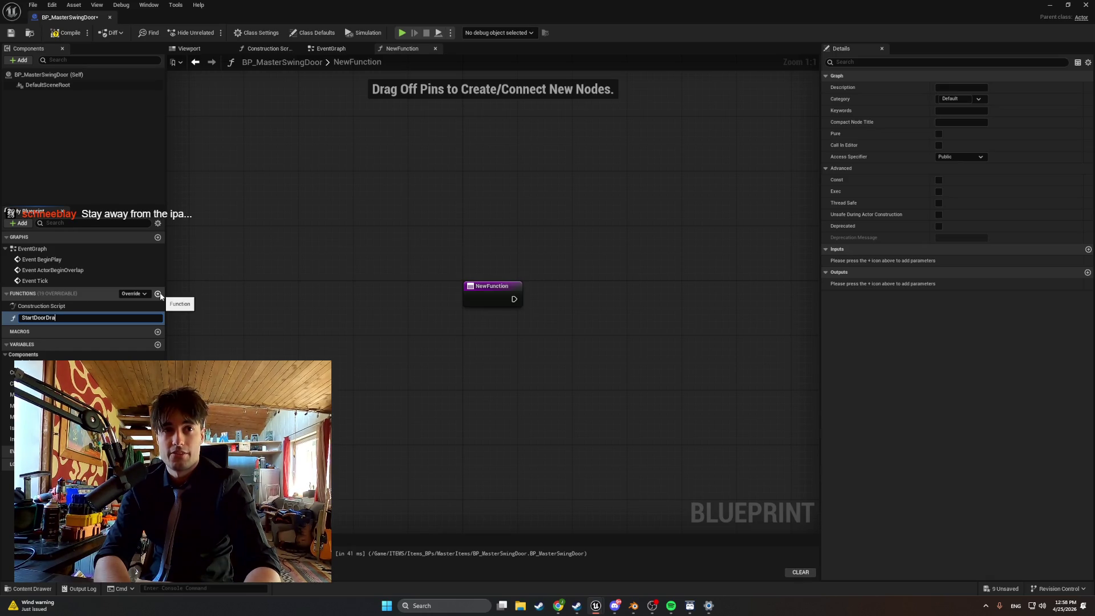
text(g)
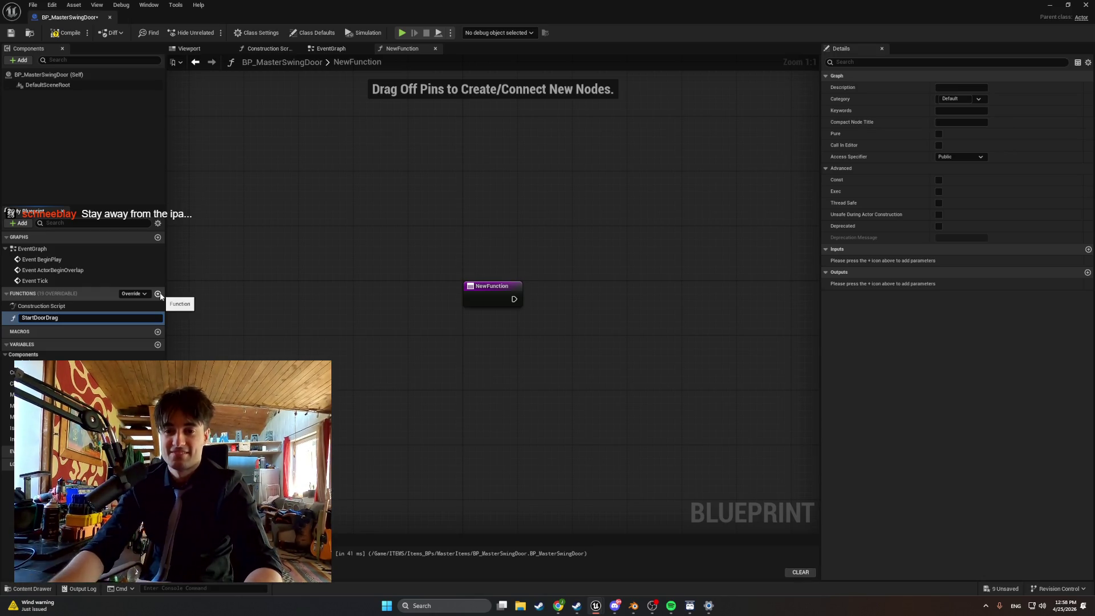
key(Return)
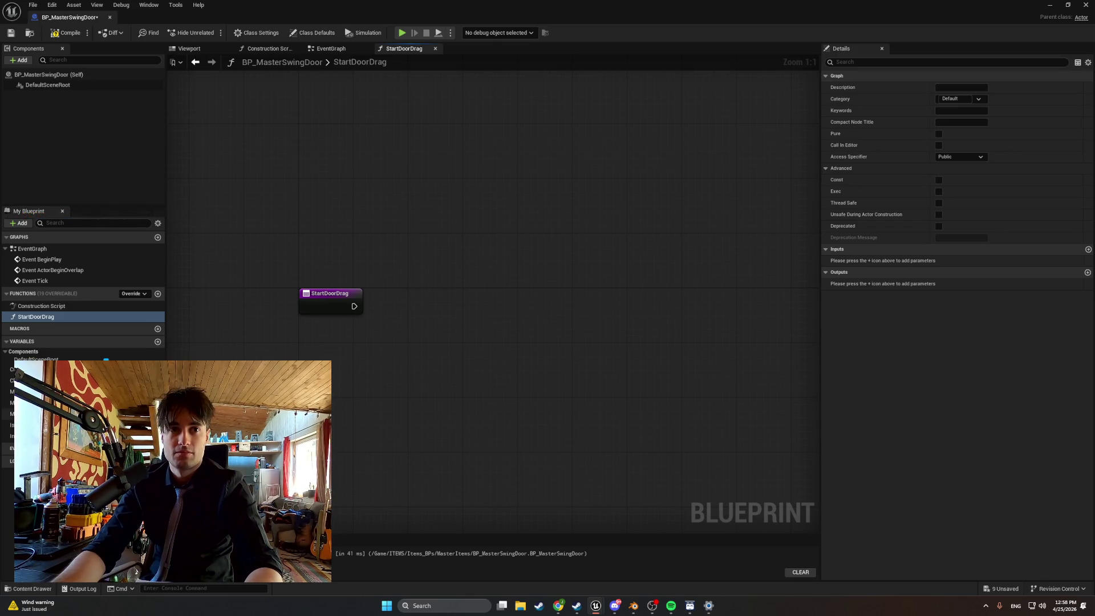
- Make StartDoorDrag set IsBeingDragged to true, wired from the function entry
mouse_move(23, 425)
mouse_down()
mouse_move(419, 318)
mouse_move(448, 294)
mouse_up()
click(453, 343)
mouse_move(354, 306)
mouse_down()
mouse_move(415, 298)
mouse_move(437, 312)
mouse_move(459, 307)
mouse_up()
click(469, 327)
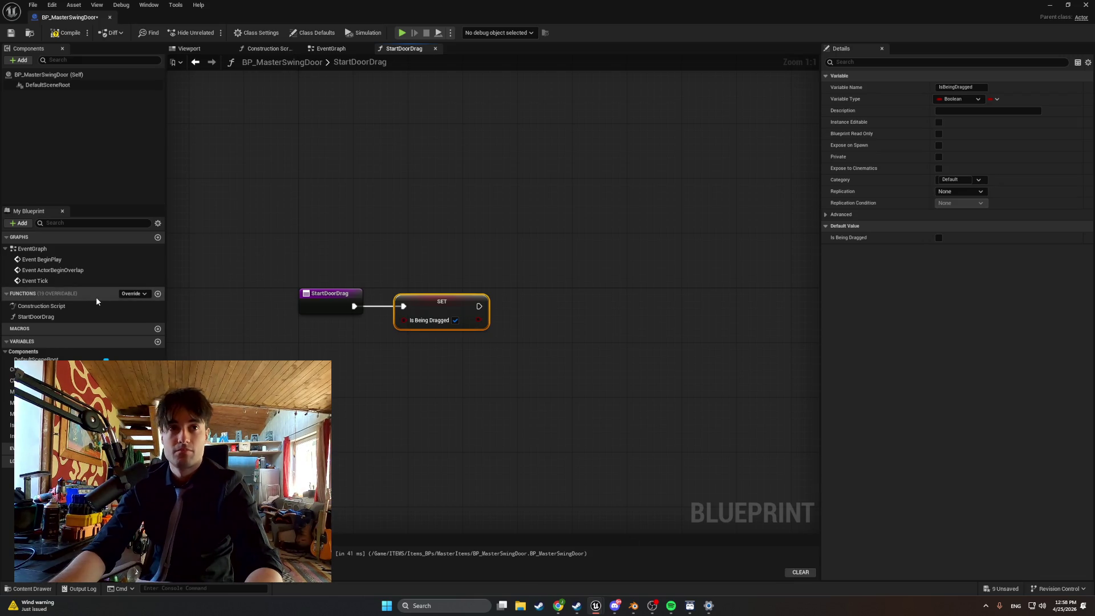
- Add a new function named StopDoorDrag
click(157, 294)
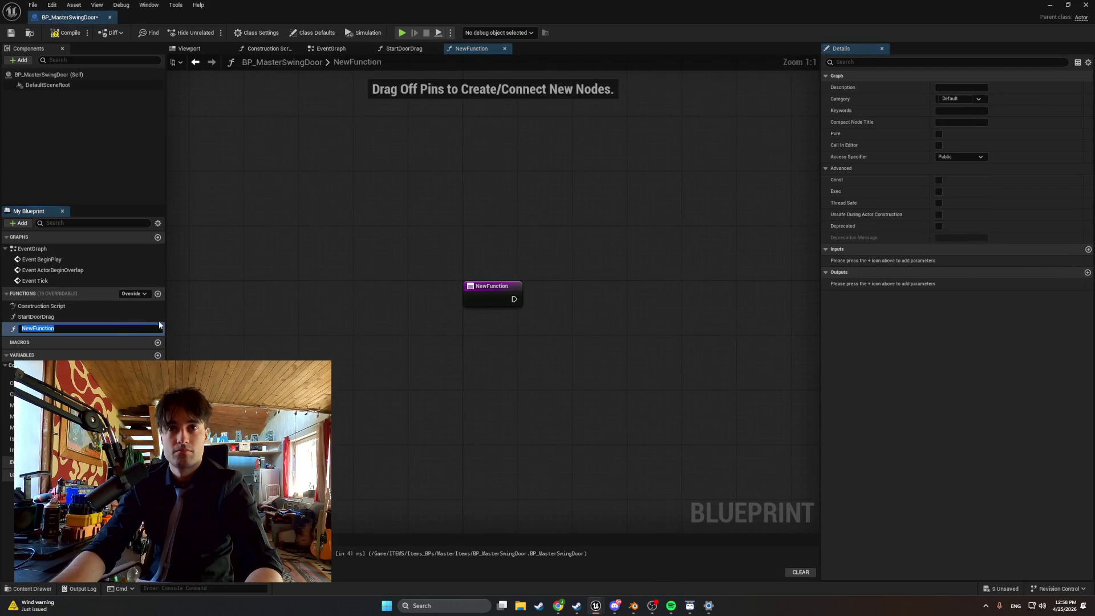
text(StopDoorDrag)
key(Return)
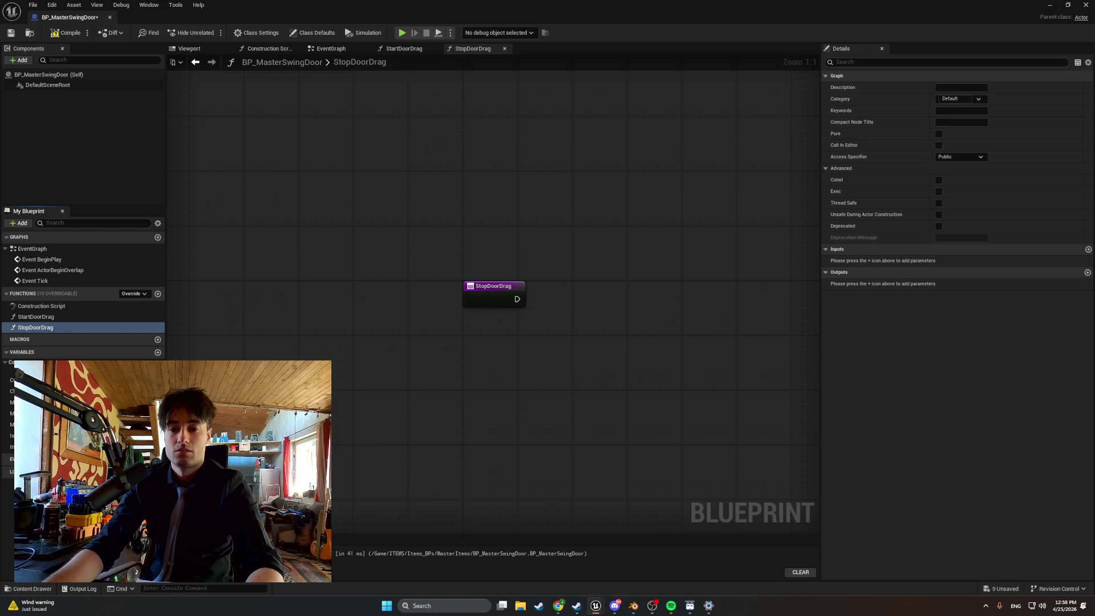
- Give StopDoorDrag a SET IsBeingDragged node left unchecked as false
scroll(402, 455, down, 1)
mouse_move(23, 435)
mouse_down()
mouse_move(593, 320)
mouse_move(545, 318)
mouse_up()
click(600, 347)
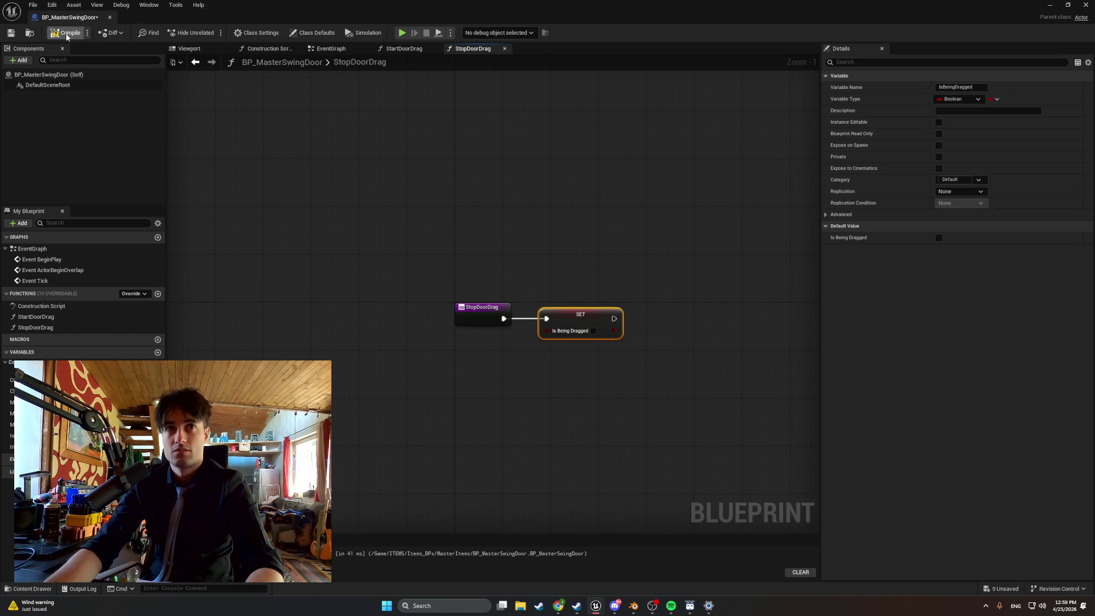
click(66, 320)
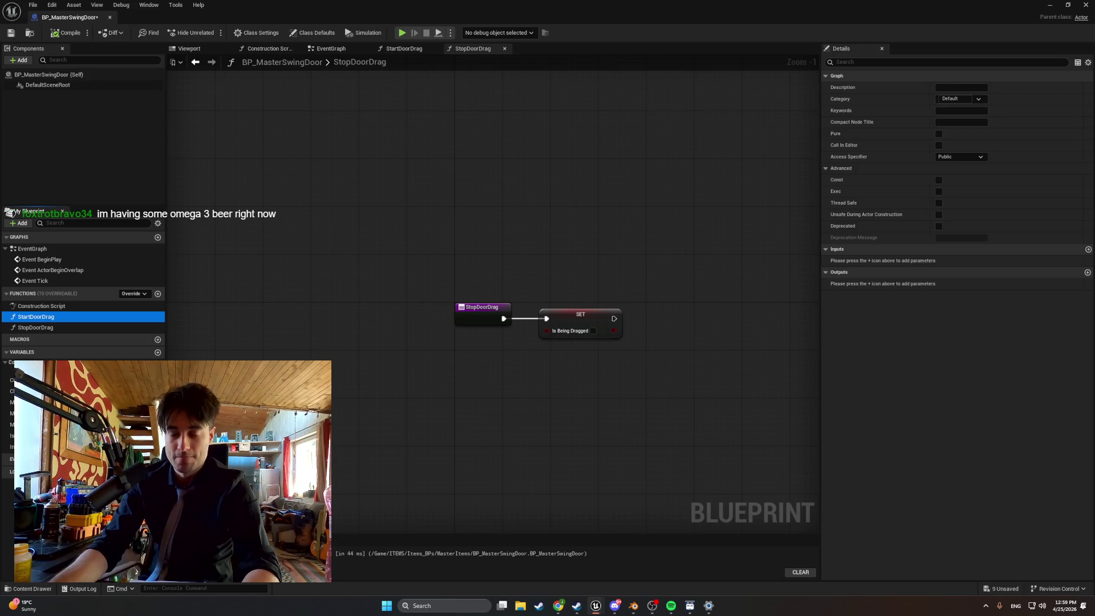
- Create a new blueprint function named DragDoor
click(158, 294)
text(Dr)
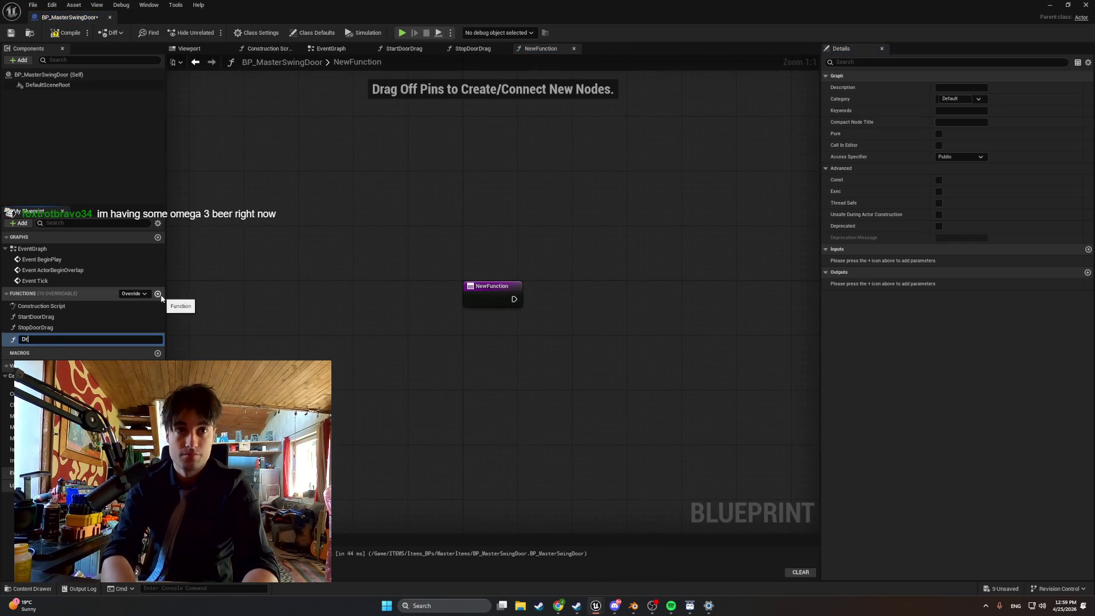
text(agDoor)
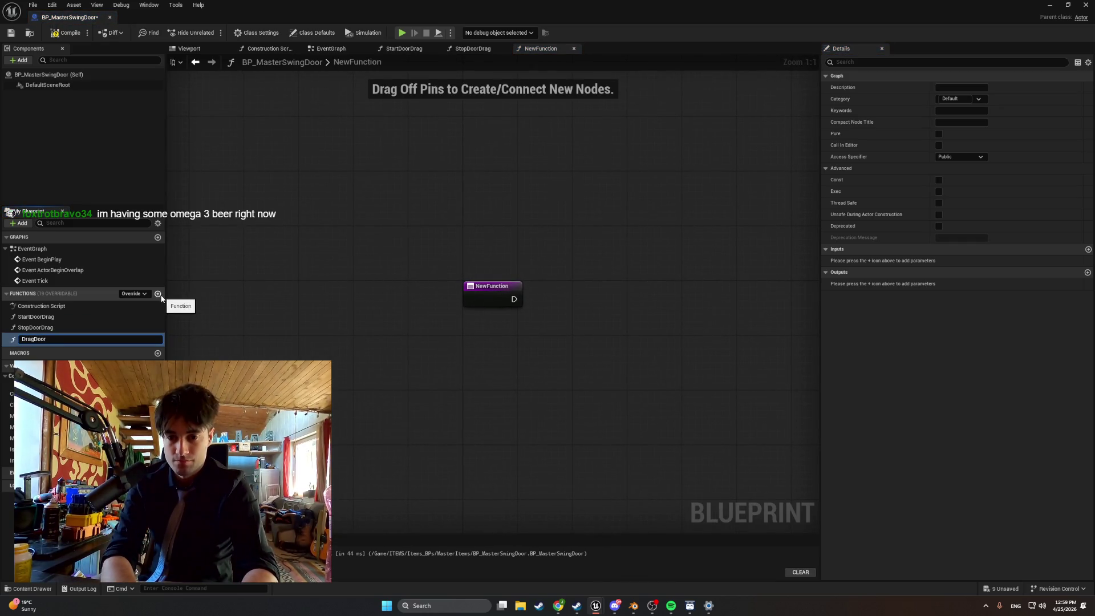
key(Return)
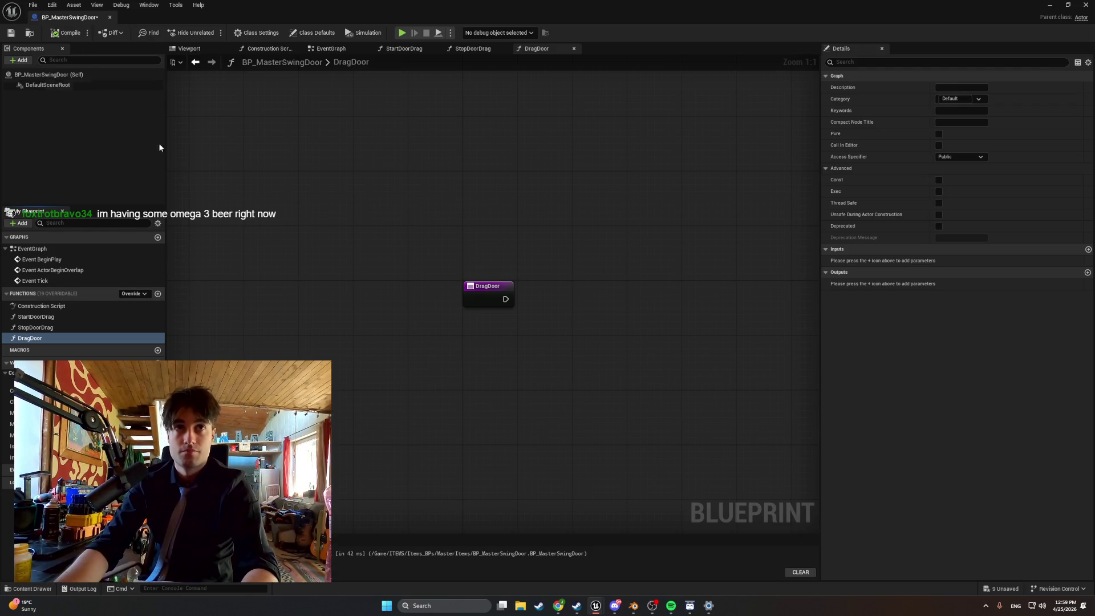
drag(329, 291, 291, 287)
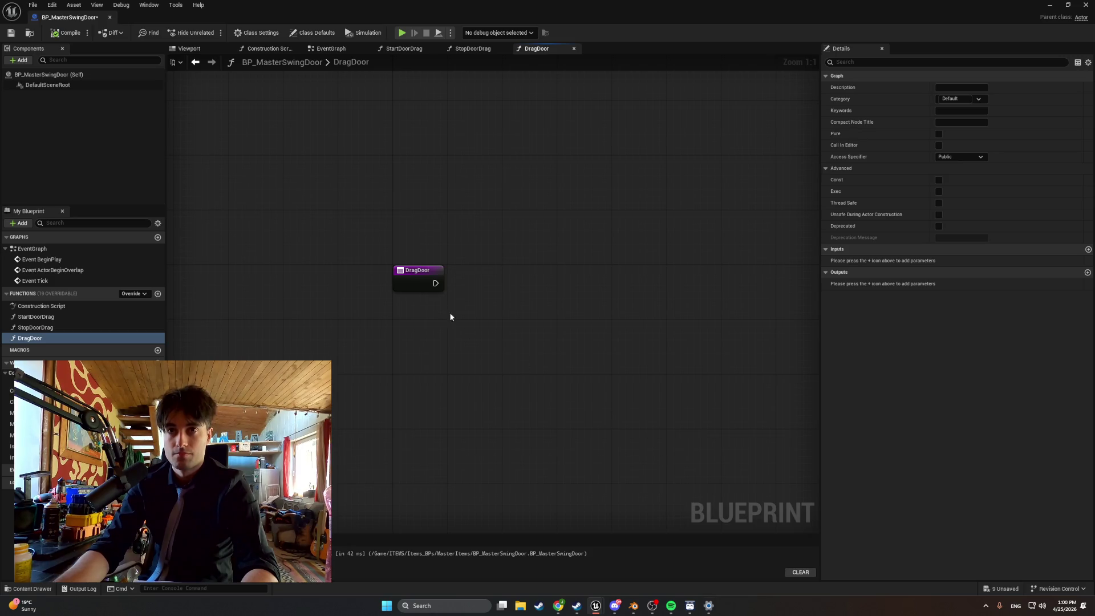
- Add a Get Mouse X node and a Mouse Sensitivity getter above it in the DragDoor graph
right_click(464, 322)
text(inp)
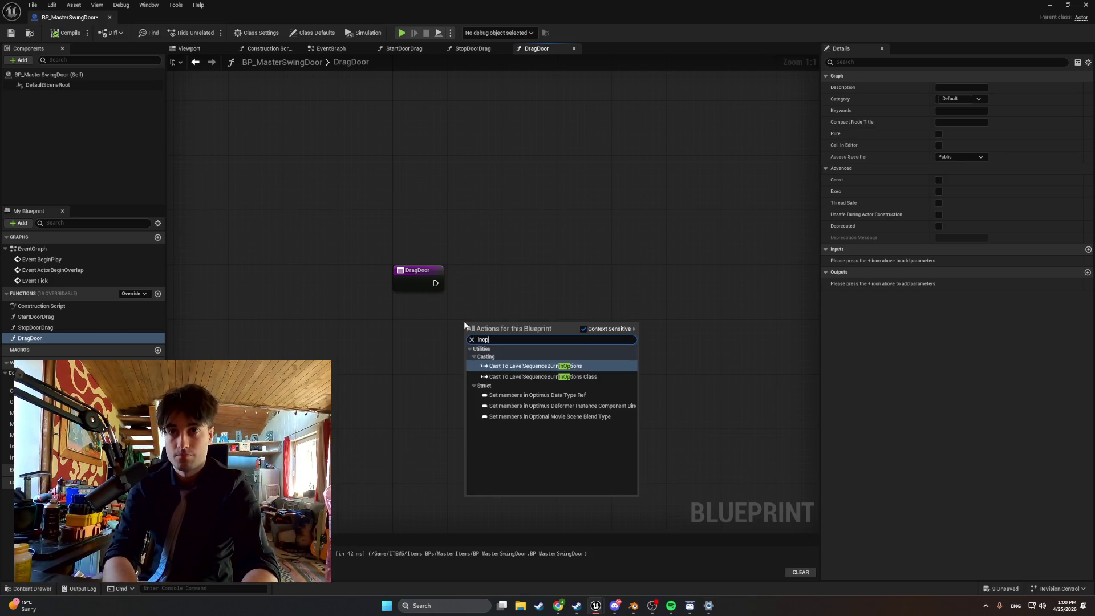
text(ut MouseX)
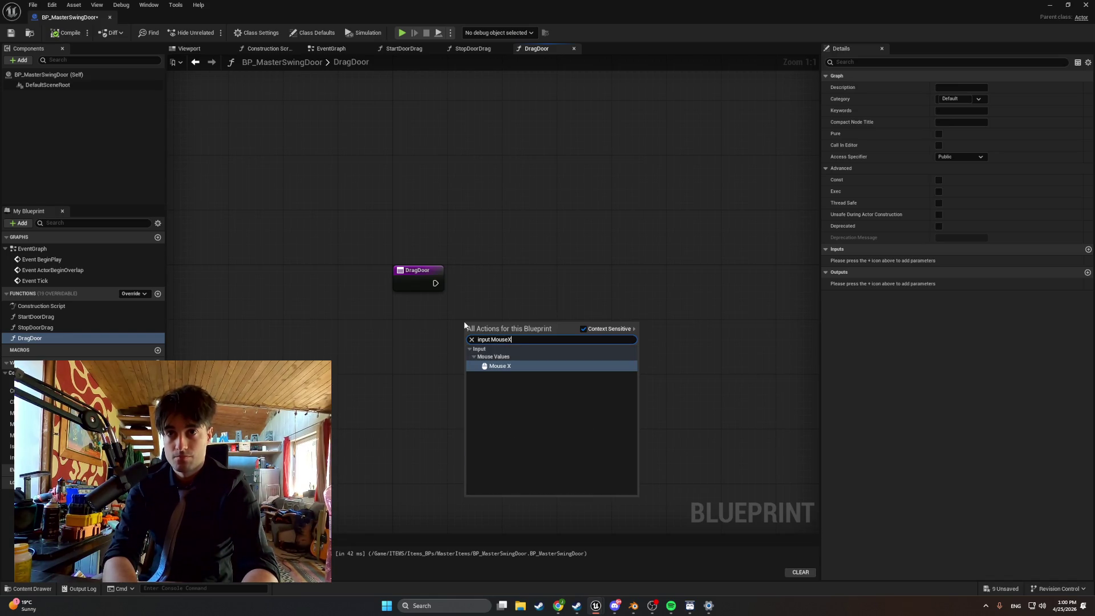
key(Return)
scroll(465, 323, down, 1)
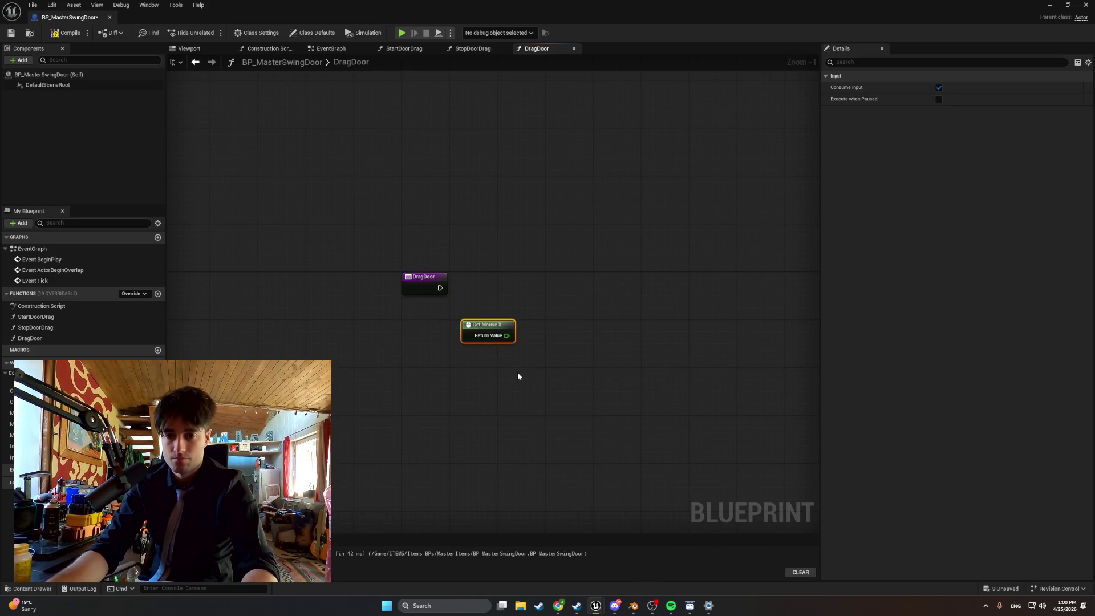
right_click(547, 311)
text(mouse)
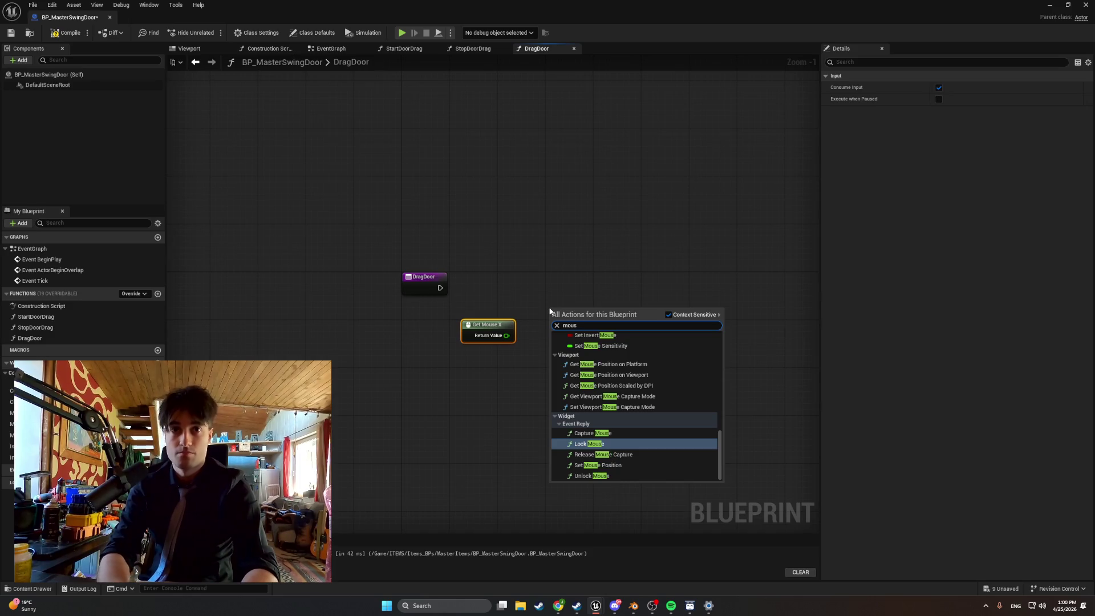
click(340, 279)
mouse_move(34, 435)
mouse_down()
mouse_move(467, 280)
mouse_move(480, 348)
mouse_up()
click(481, 298)
drag(489, 287, 466, 317)
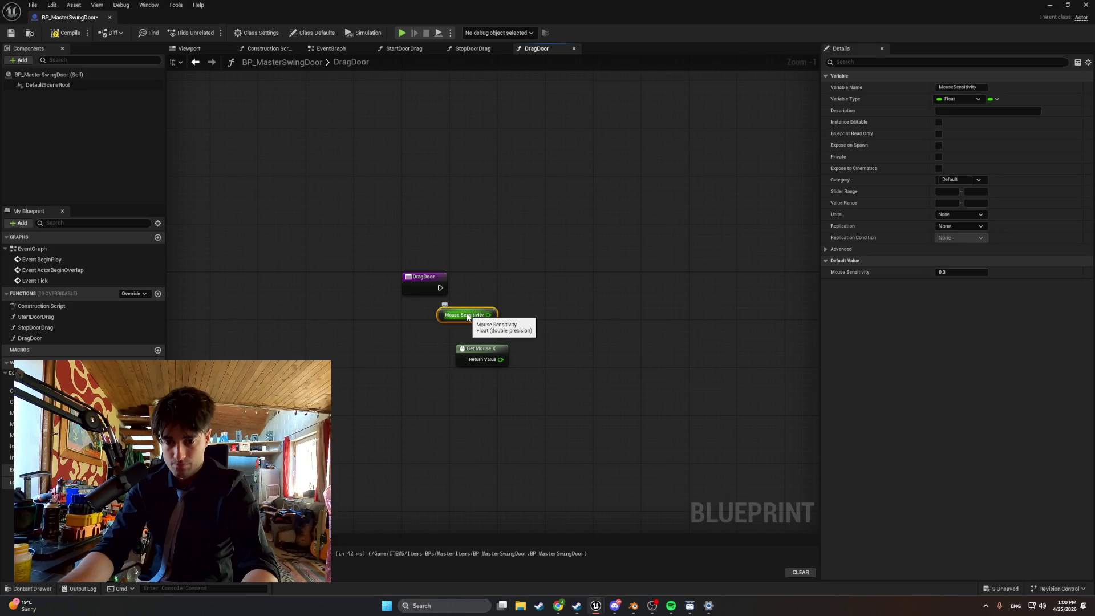
- Add a Multiply node fed by Mouse Sensitivity, and tidy the three nodes under DragDoor
right_click(540, 339)
text(multip)
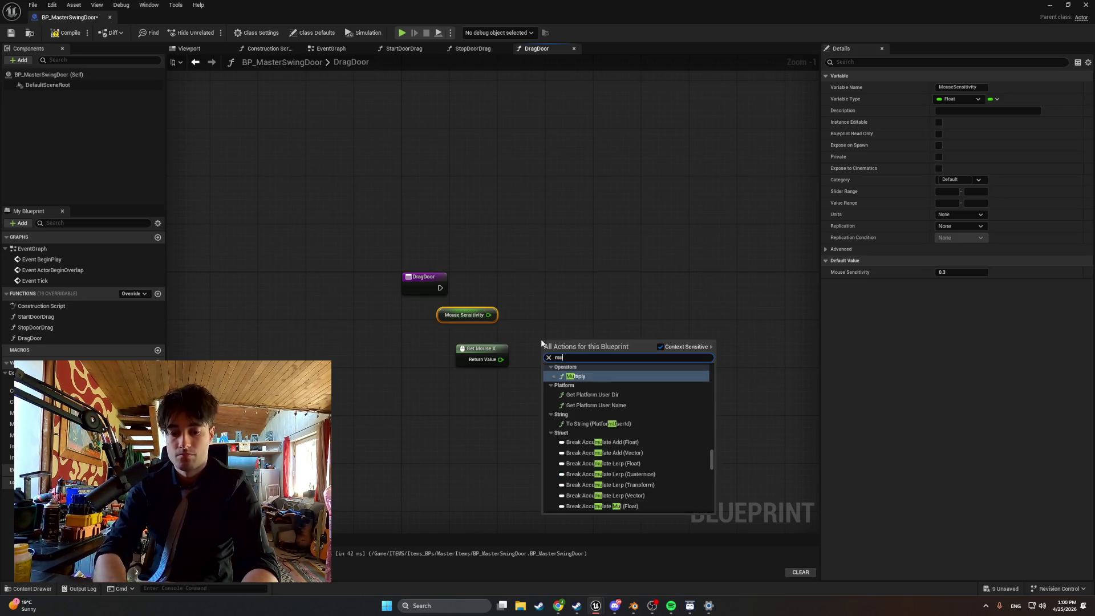
key(Return)
mouse_move(489, 315)
mouse_down()
mouse_move(563, 360)
mouse_move(548, 344)
mouse_move(535, 355)
mouse_move(549, 357)
mouse_move(552, 333)
mouse_move(542, 326)
mouse_up()
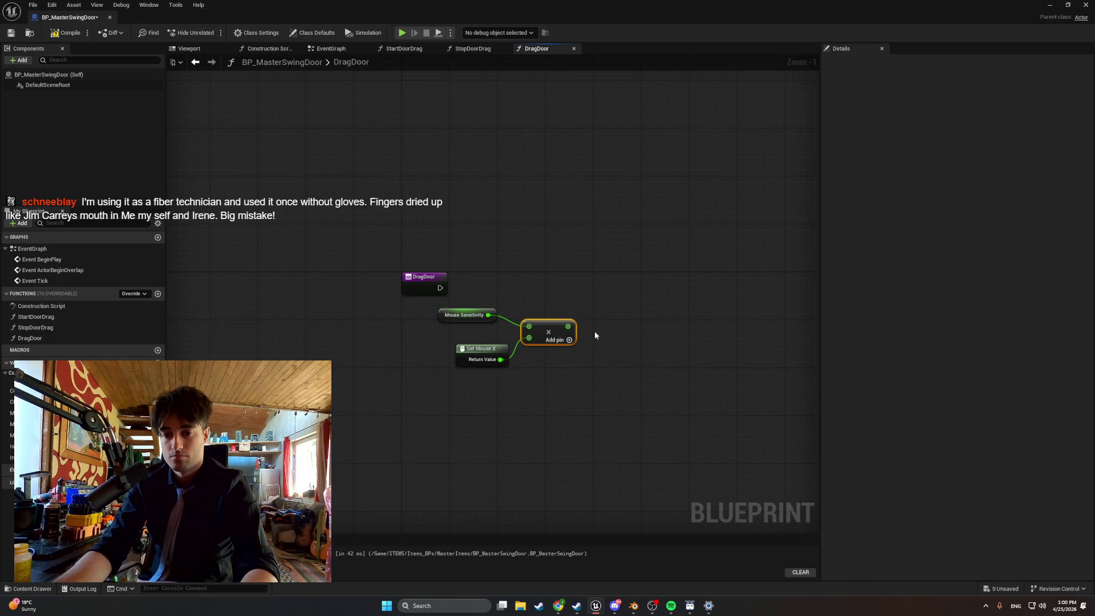
drag(442, 319, 473, 346)
mouse_move(604, 369)
mouse_down()
mouse_move(490, 320)
mouse_move(461, 318)
mouse_move(499, 324)
mouse_up()
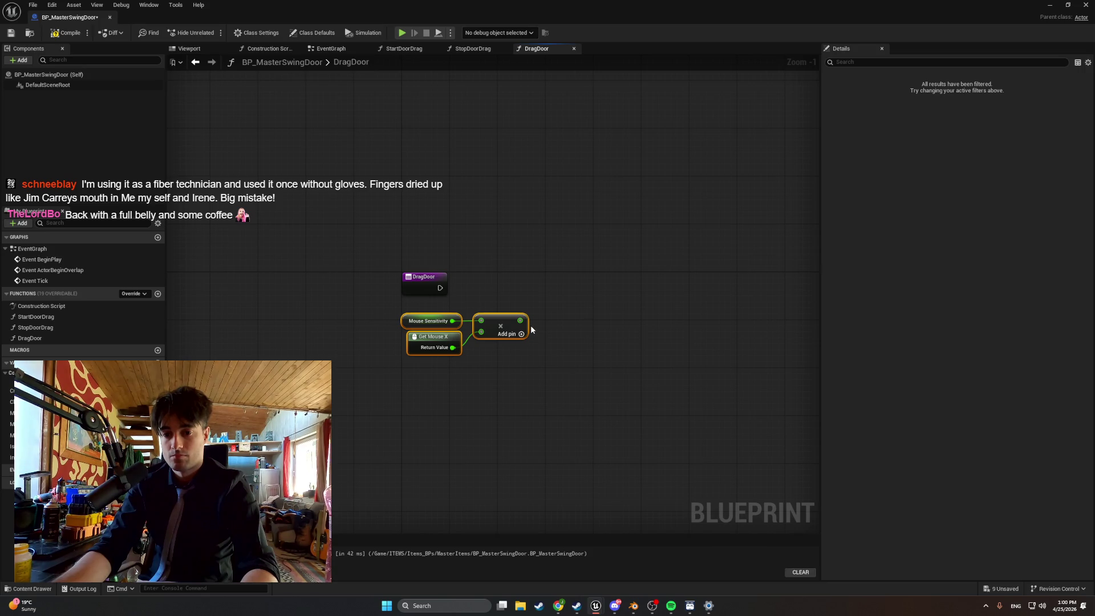
- Attach a Make DeltaFromPrevious (Float) node to the Multiply result
drag(519, 320, 582, 323)
text(del)
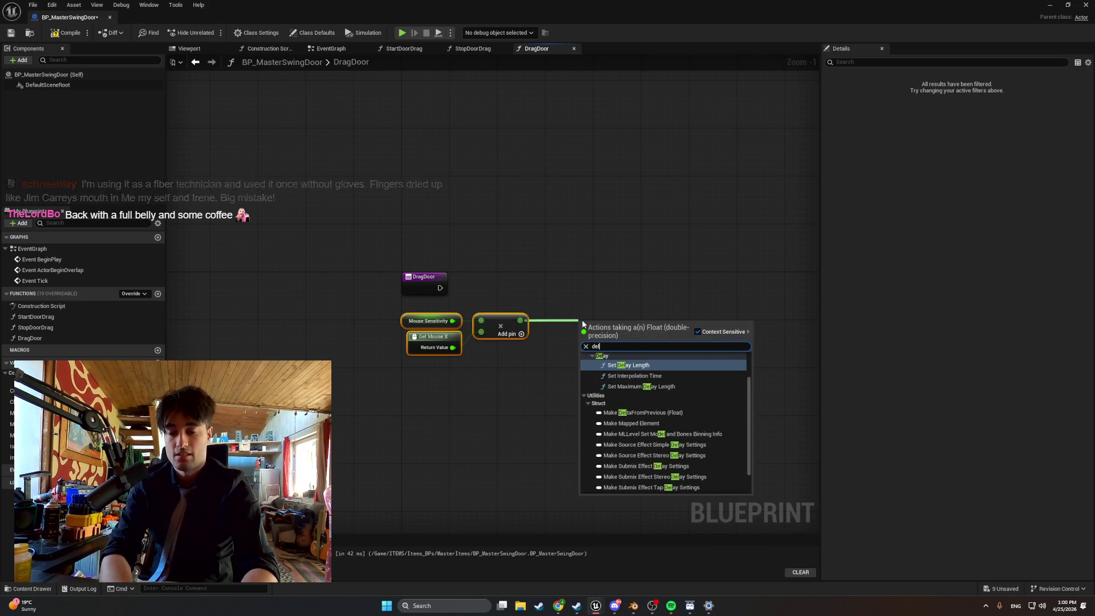
text(ta)
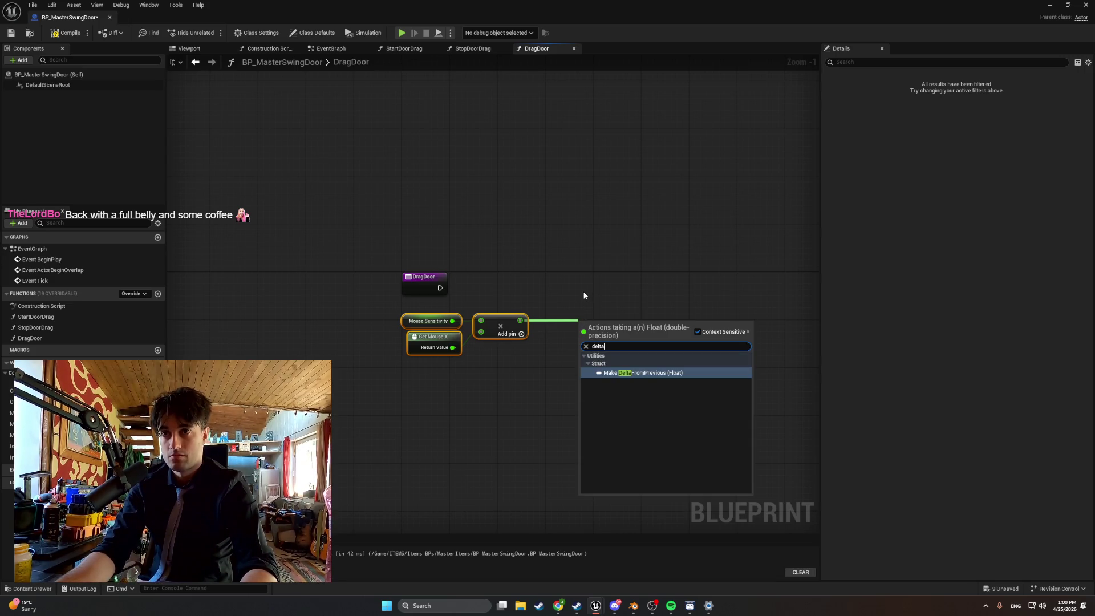
click(622, 373)
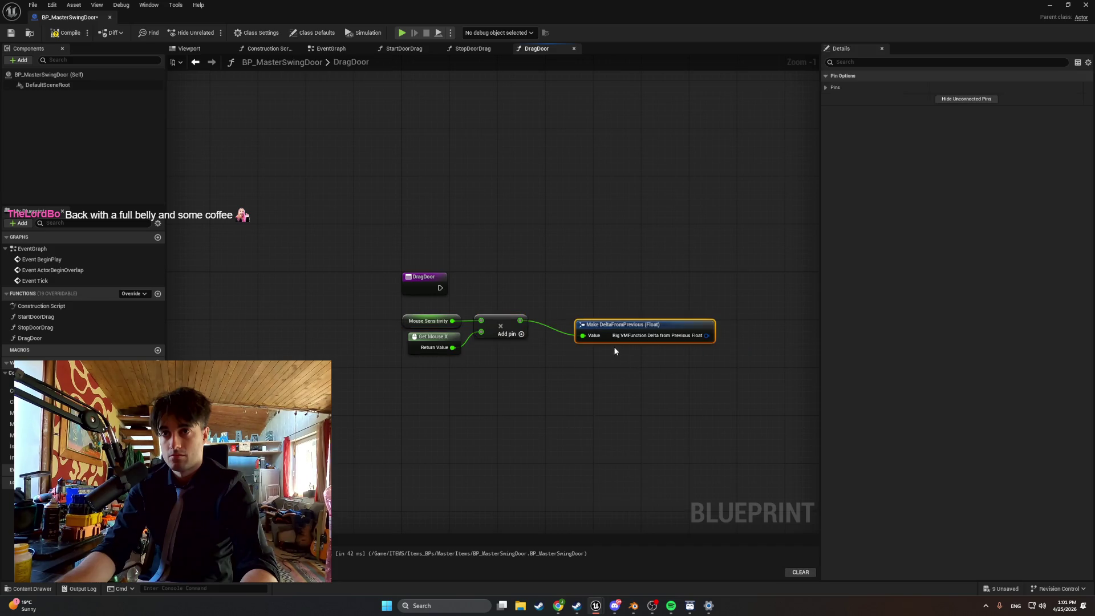
- Delete the Make DeltaFromPrevious (Float) node from the DragDoor graph
key(Delete)
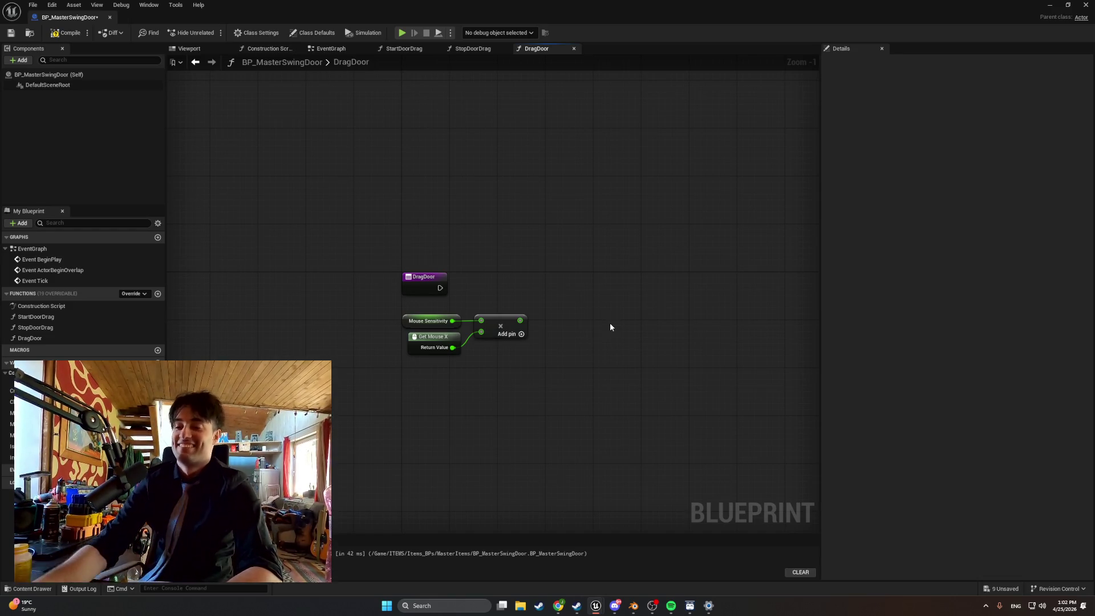
scroll(537, 352, down, 1)
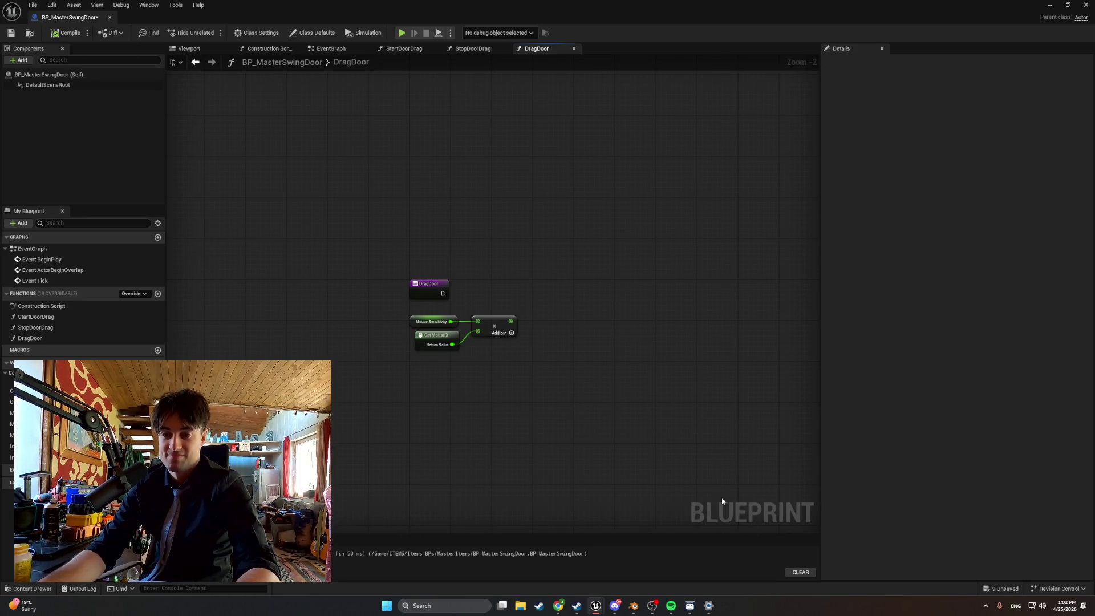
- Add a Current Yaw getter node to the DragDoor graph
drag(34, 402, 375, 384)
click(383, 402)
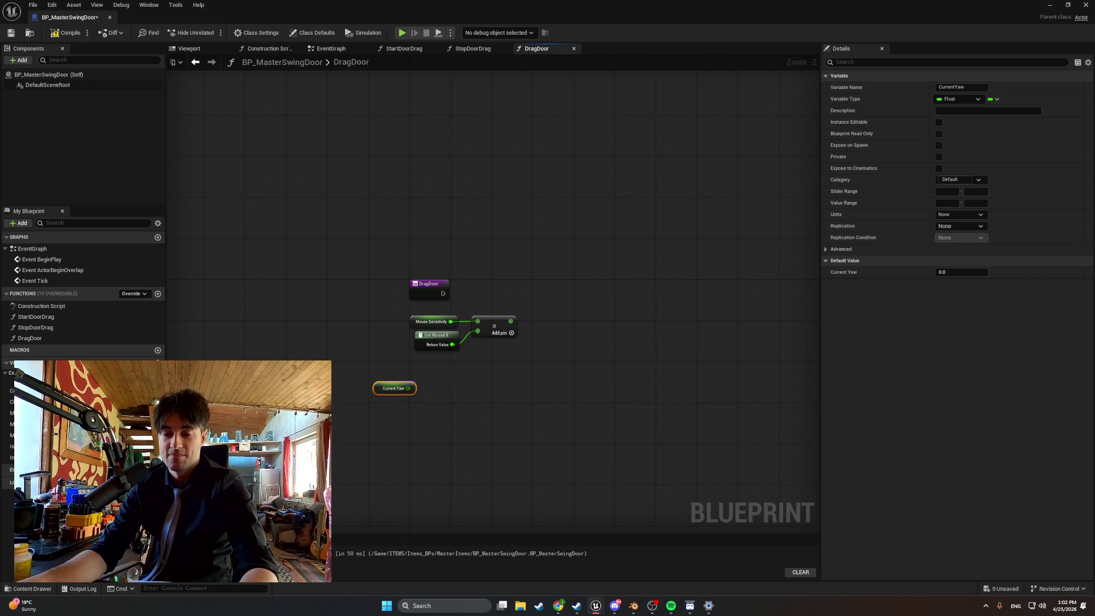
click(539, 439)
- Add a Delta (Rotator) node near the other DragDoor nodes
right_click(540, 439)
text(delta)
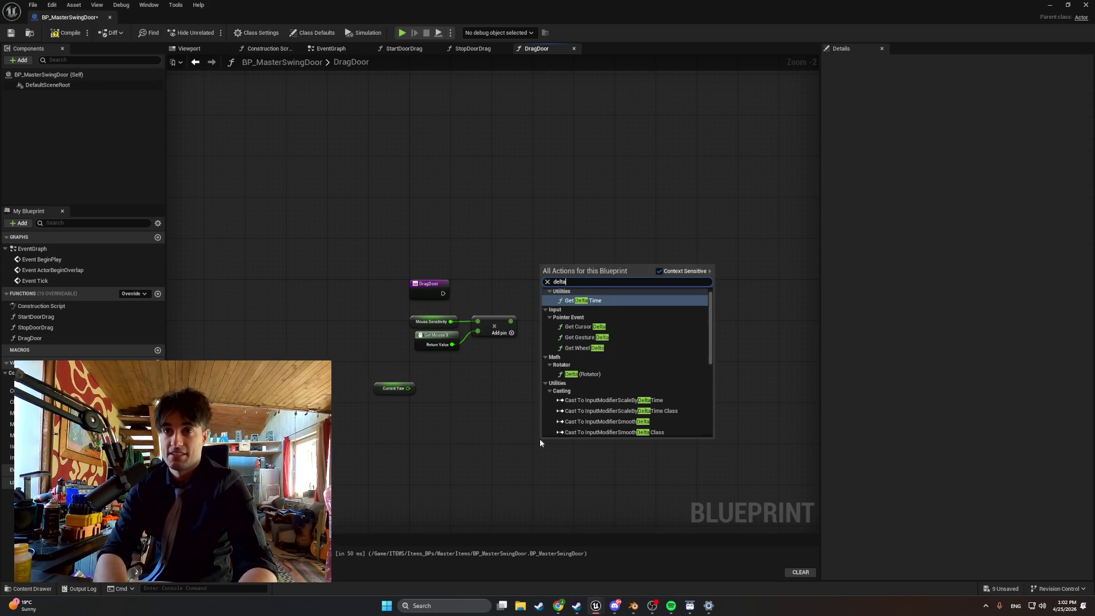
click(581, 374)
drag(587, 443, 576, 377)
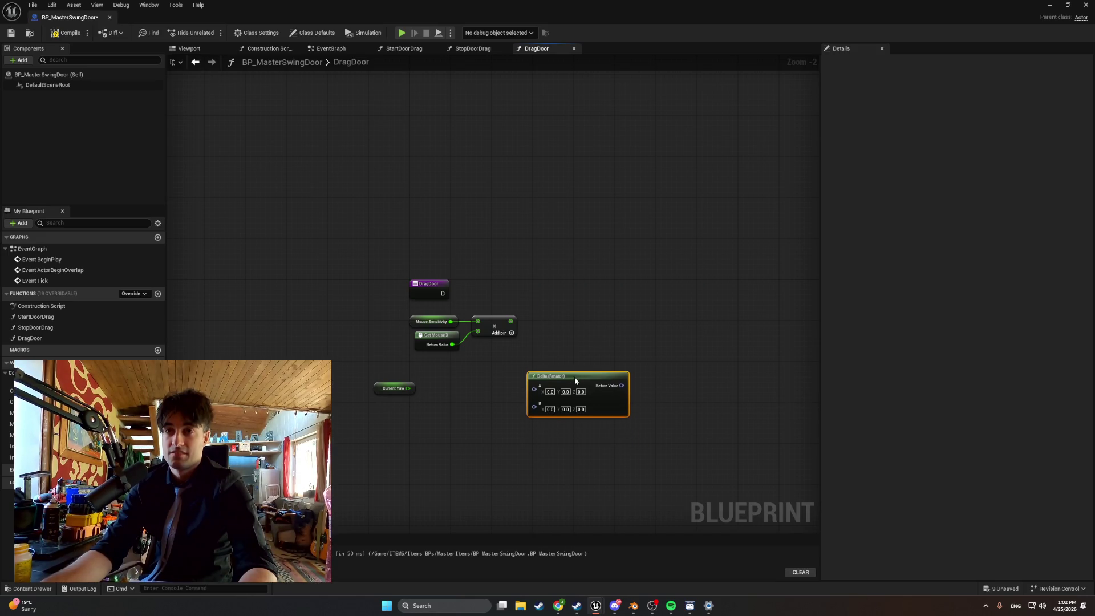
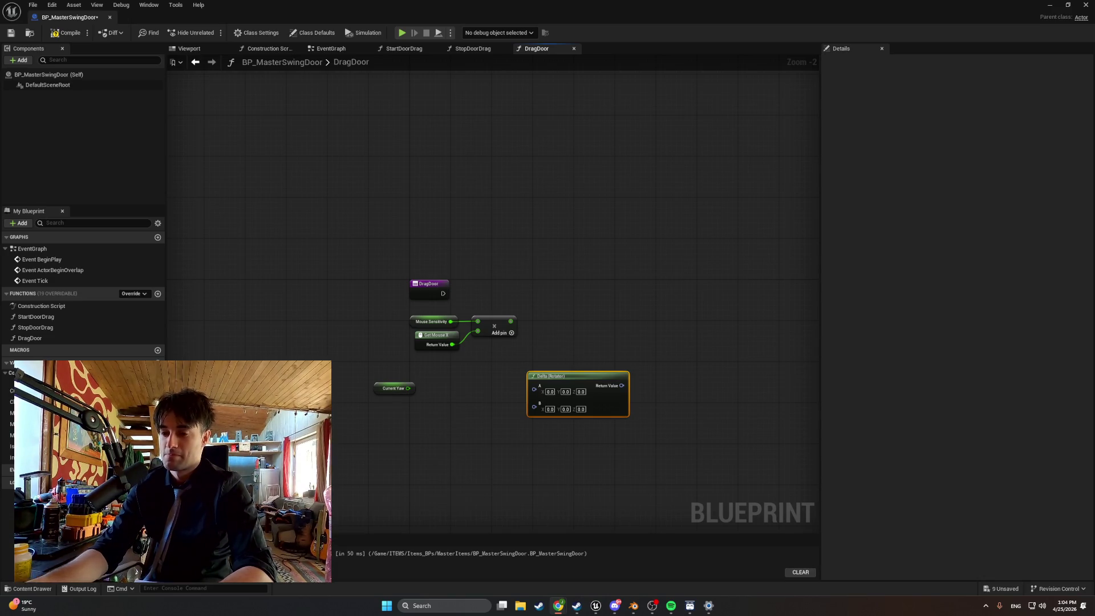
- Delete the Delta (Rotator) node and place a Current Yaw getter in the graph
scroll(708, 377, up, 1)
key(Delete)
scroll(529, 379, up, 1)
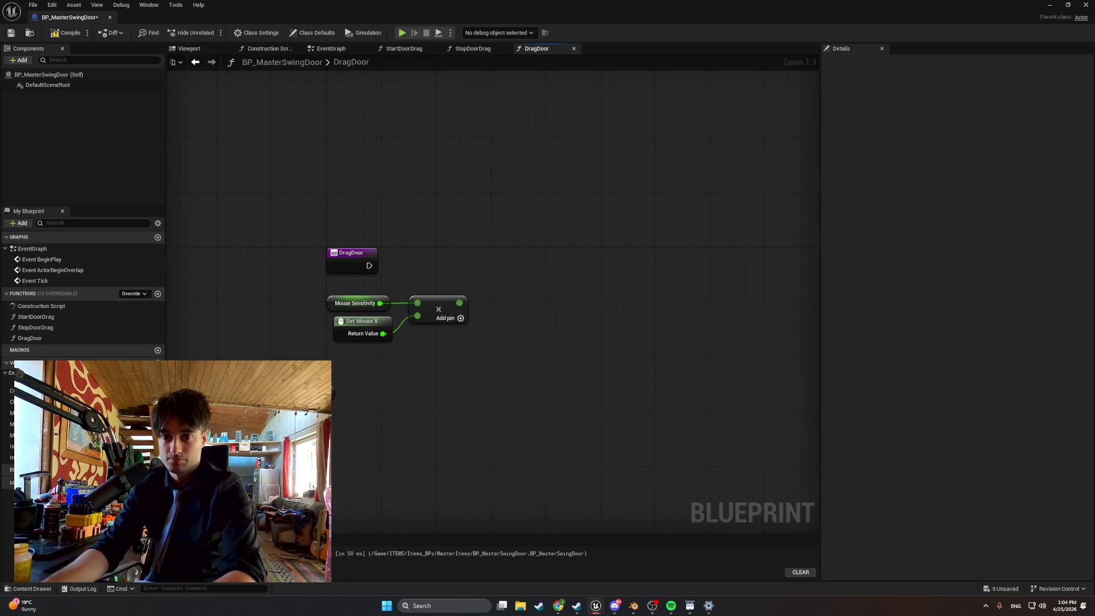
mouse_move(35, 411)
mouse_down()
mouse_move(452, 443)
mouse_move(400, 361)
mouse_move(428, 347)
mouse_up()
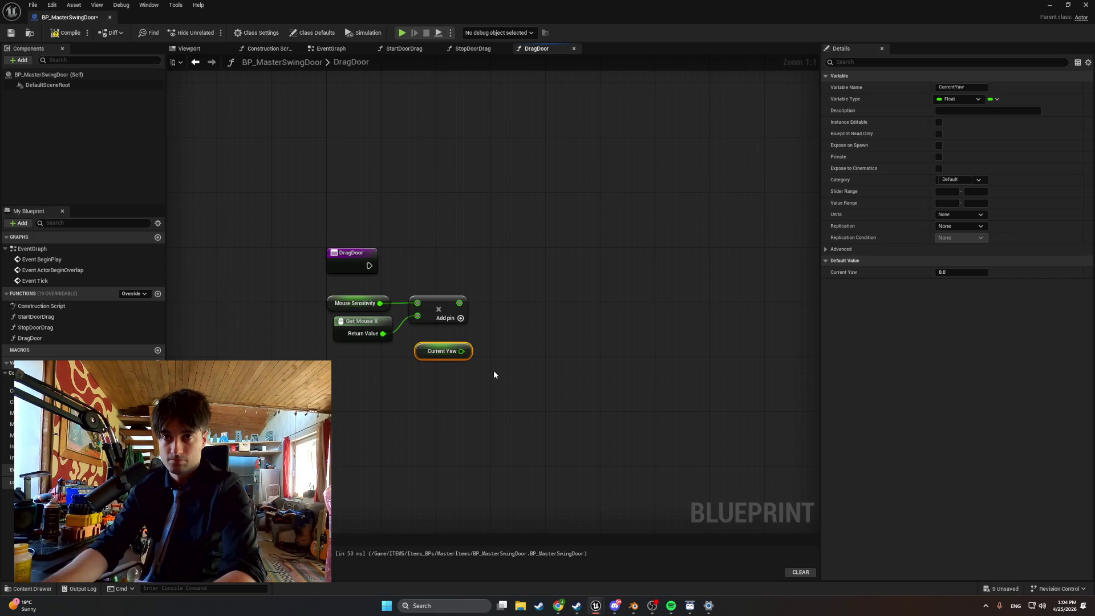
- Try wrapping Current Yaw in a comment, then undo the stray comment box
key(c)
key(Return)
key(Delete)
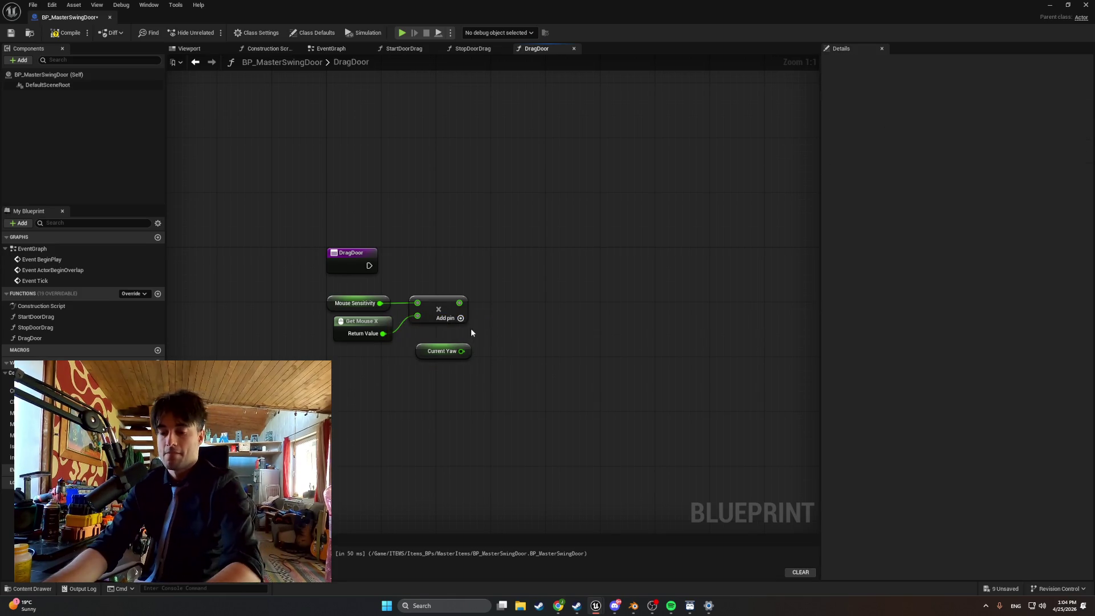
key(c)
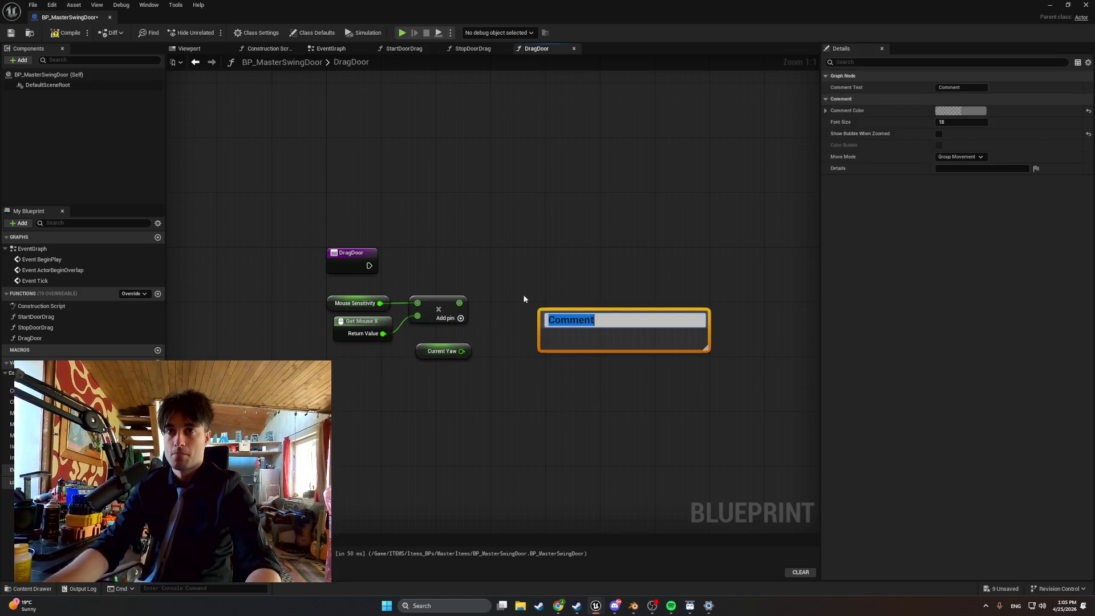
key(Return)
key(ctrl+z)
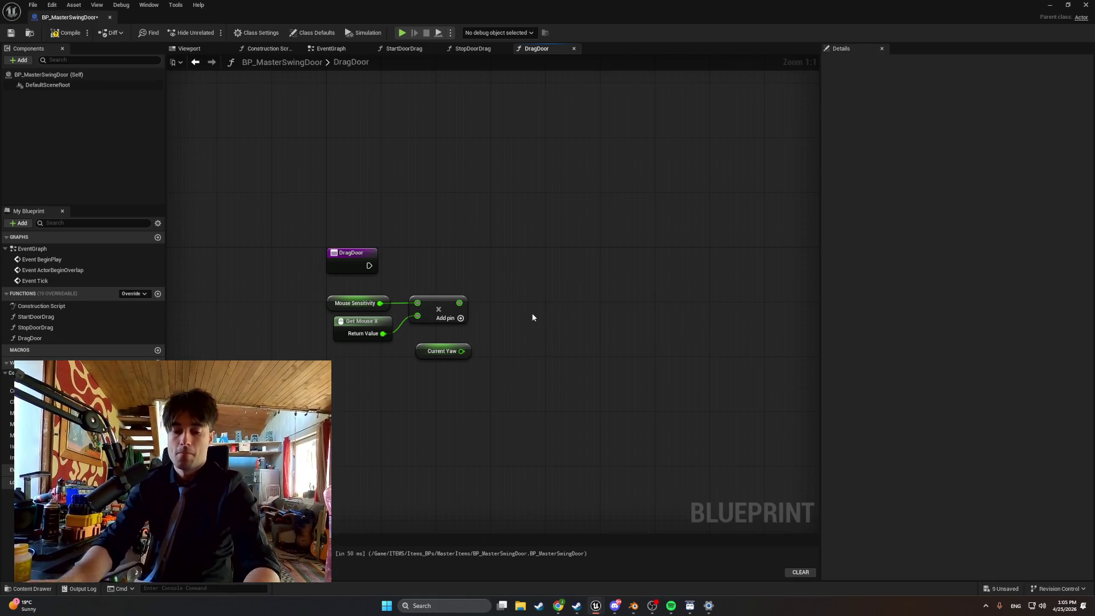
- Add a Clamp (Float) node near Current Yaw and screenshot the nodes
right_click(532, 314)
text(clamp)
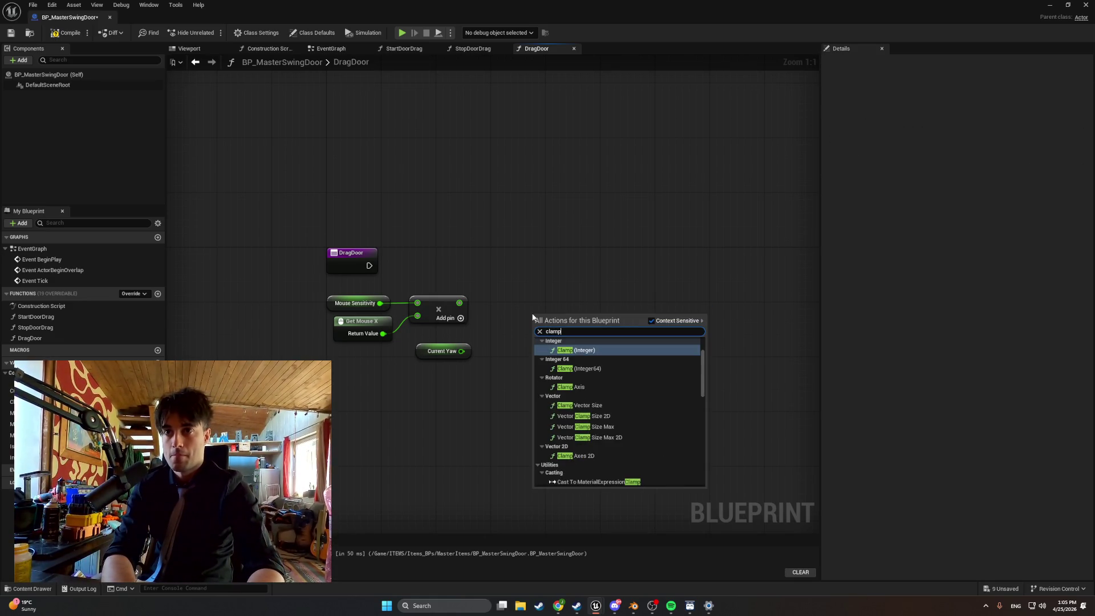
text( float)
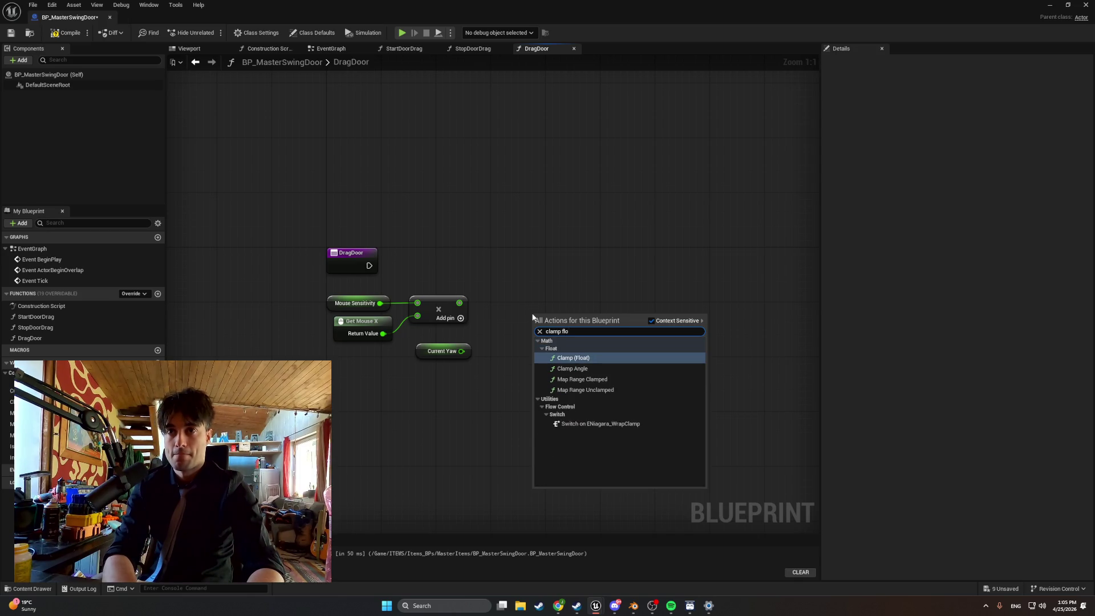
key(Return)
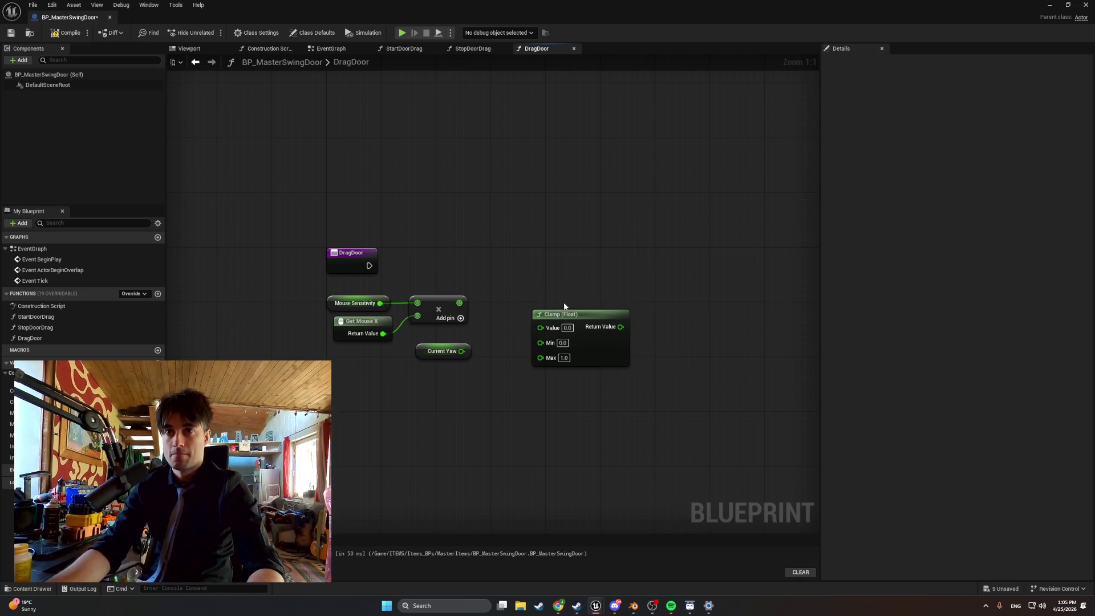
drag(581, 314, 553, 273)
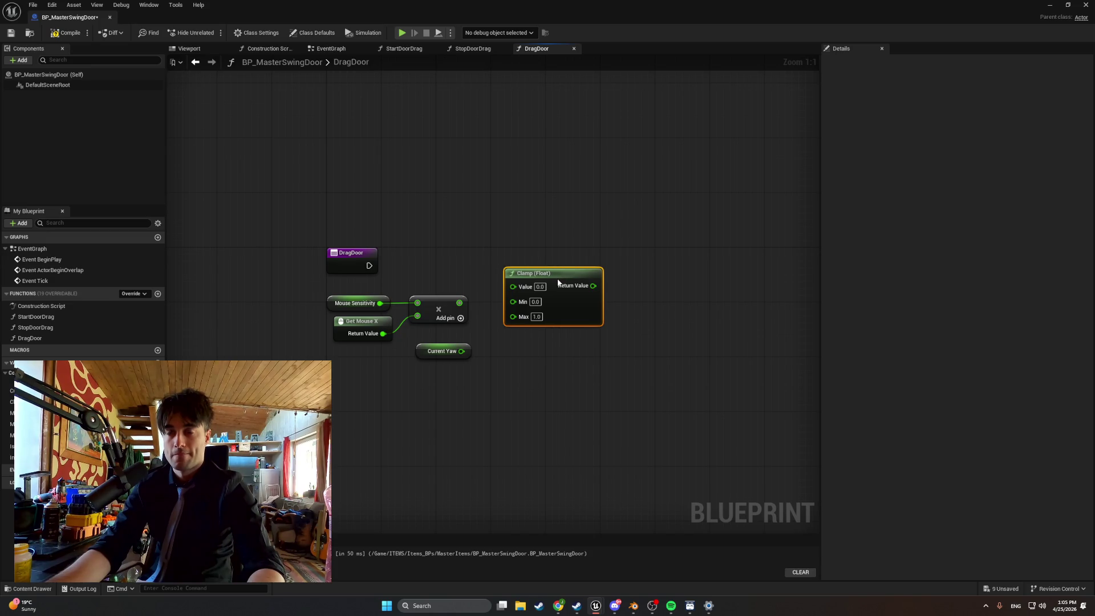
key(super+shift+s)
mouse_move(641, 429)
mouse_down()
mouse_move(617, 368)
mouse_move(325, 211)
mouse_up()
key(alt+Tab)
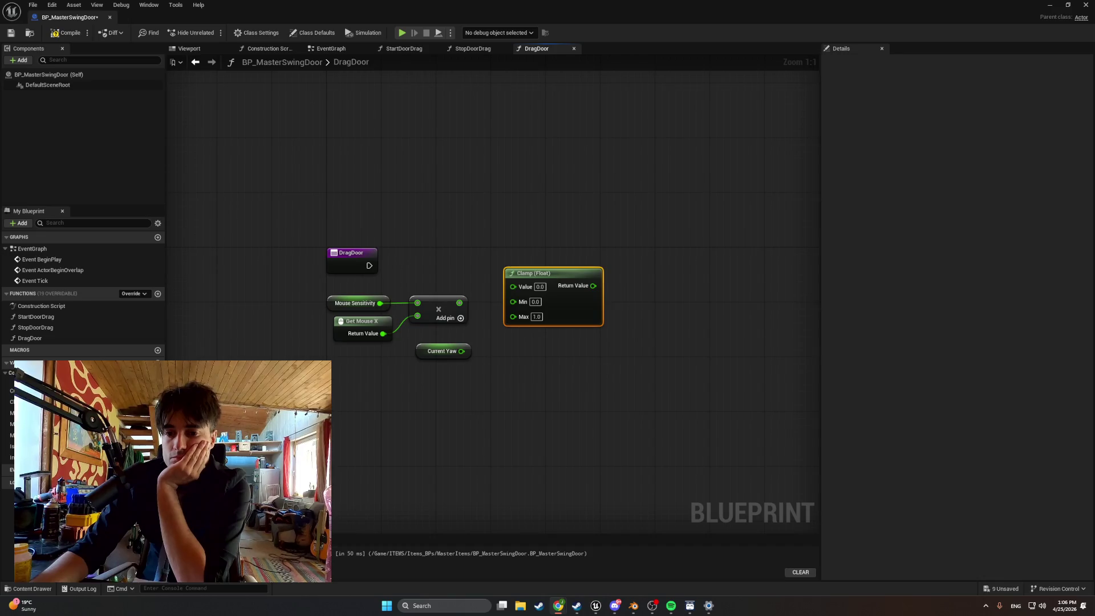
- Add an Add (+) node between the multiply output and Clamp (Float)
click(518, 398)
right_click(518, 398)
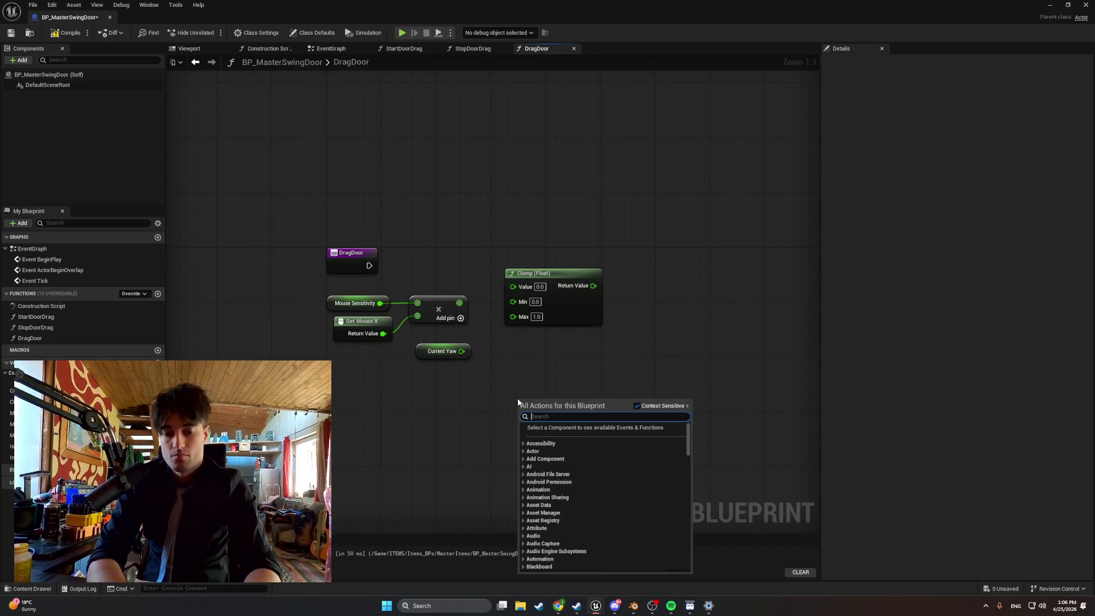
text(+)
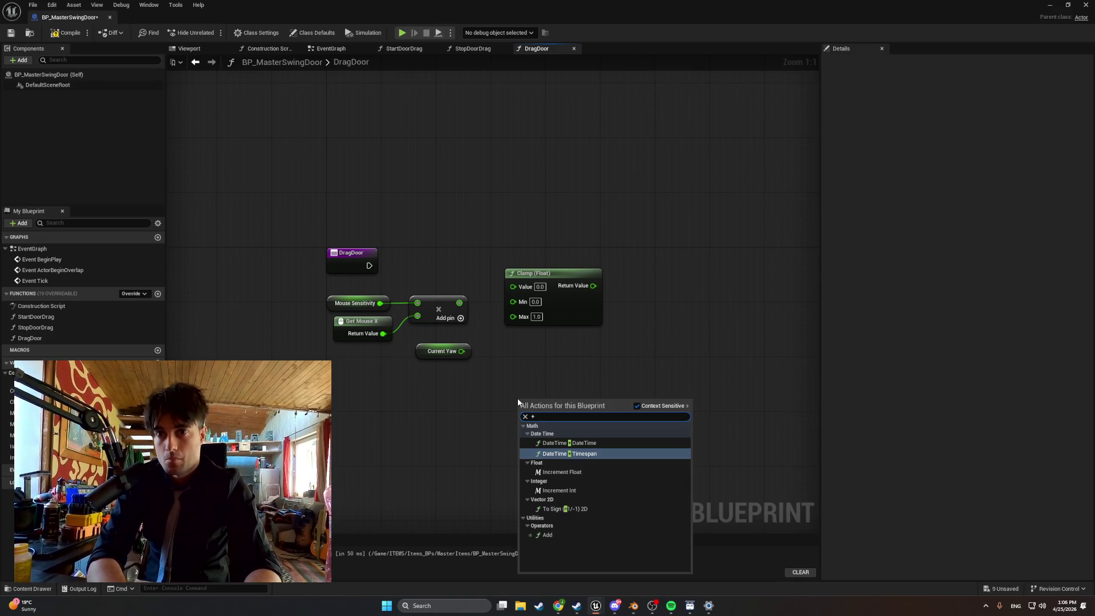
click(564, 535)
drag(522, 268, 631, 255)
drag(522, 411, 499, 296)
- Wire Current Yaw into the Add node and the sum into Clamp's Value
drag(461, 351, 499, 309)
drag(424, 354, 424, 349)
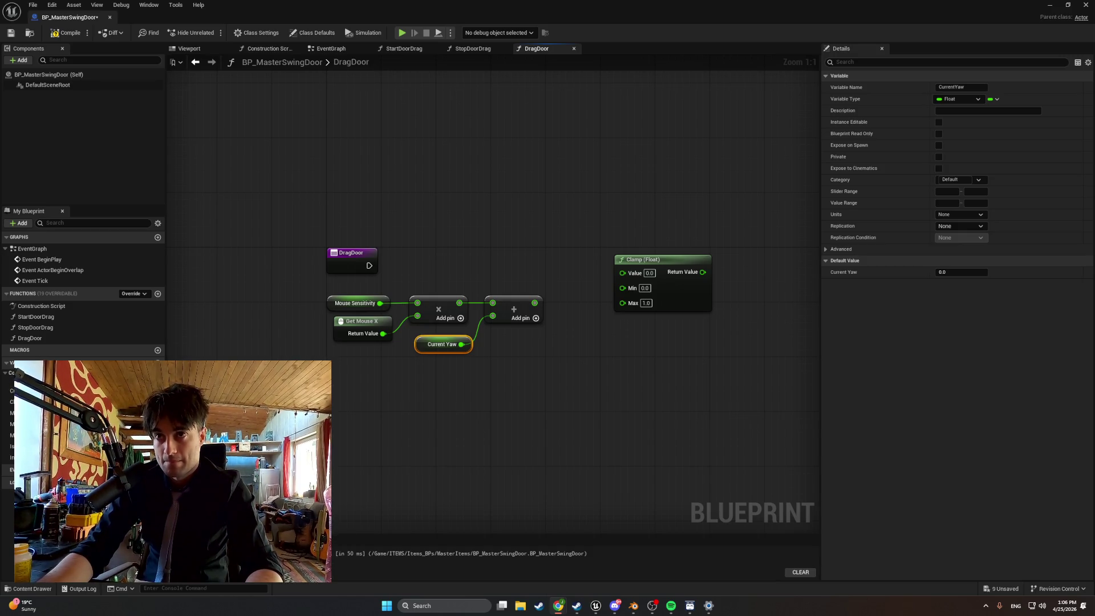
mouse_move(534, 303)
mouse_down()
mouse_move(599, 293)
mouse_move(622, 273)
mouse_move(588, 281)
mouse_move(601, 292)
mouse_up()
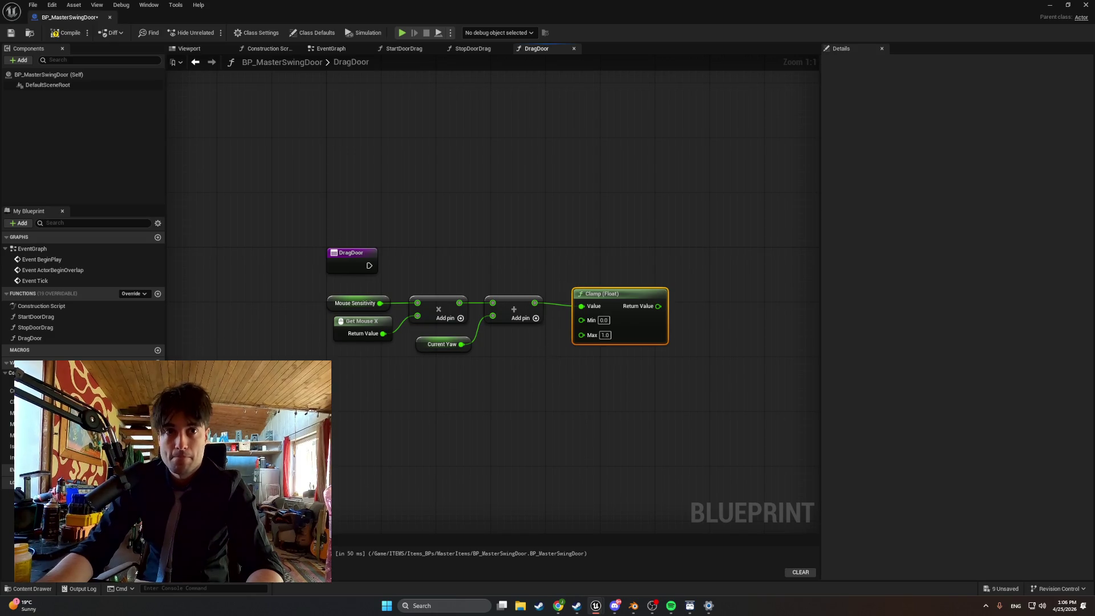
- Connect Min Yaw and Max Yaw getters to Clamp's Min and Max, then tidy the nodes
mouse_move(34, 413)
mouse_down()
mouse_move(423, 368)
mouse_move(479, 364)
mouse_move(488, 378)
mouse_move(471, 359)
mouse_move(567, 342)
mouse_move(581, 319)
mouse_up()
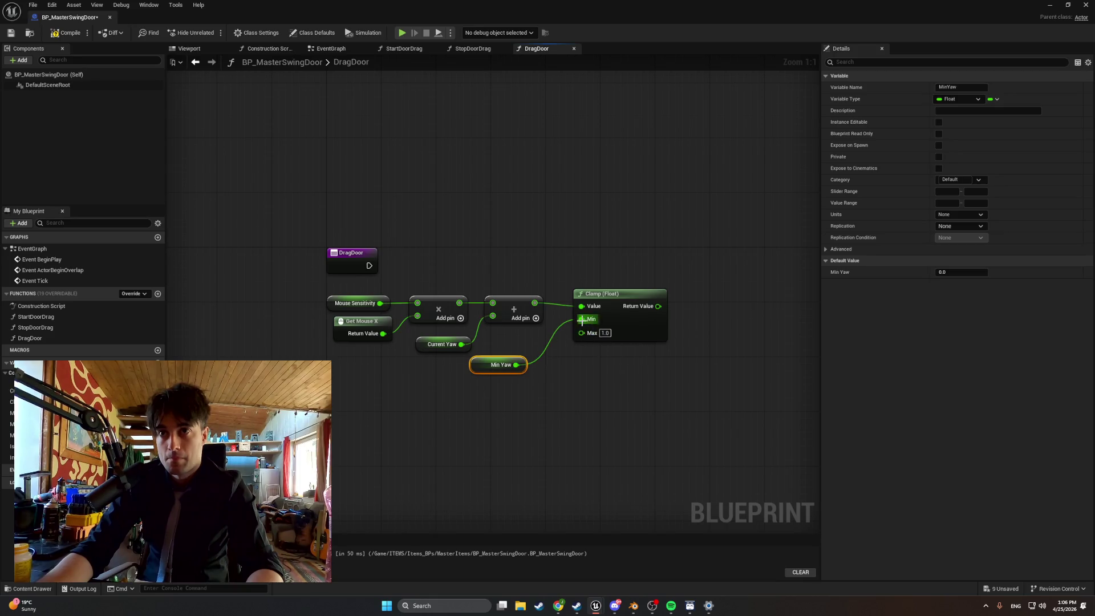
mouse_move(34, 424)
mouse_down()
mouse_move(463, 390)
mouse_move(551, 363)
mouse_move(583, 337)
mouse_up()
click(485, 406)
drag(497, 365, 511, 345)
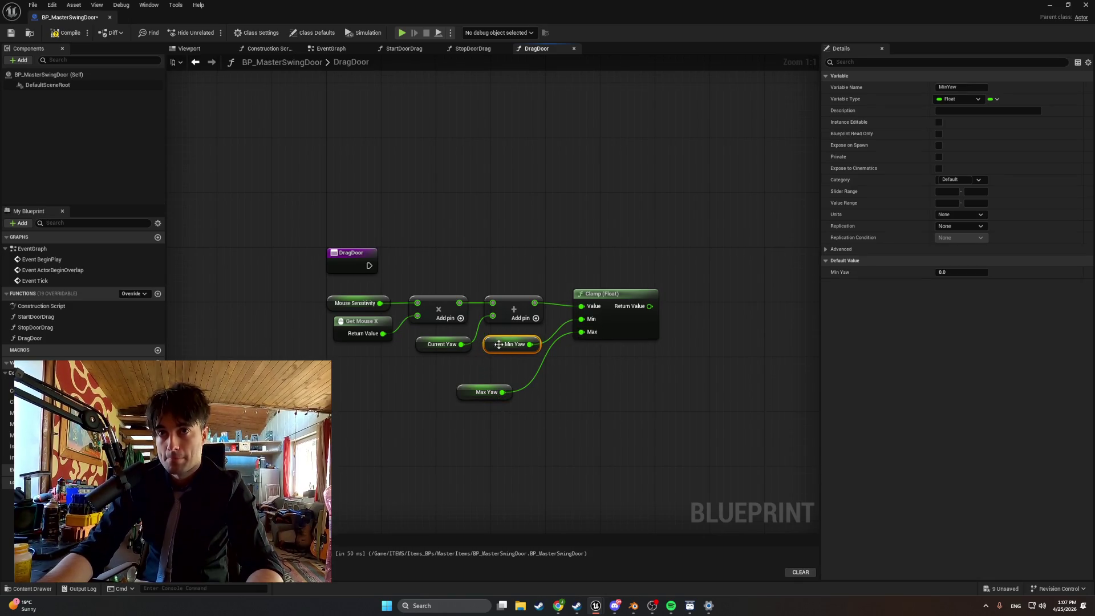
drag(466, 396, 500, 369)
drag(677, 402, 358, 305)
drag(510, 298, 496, 305)
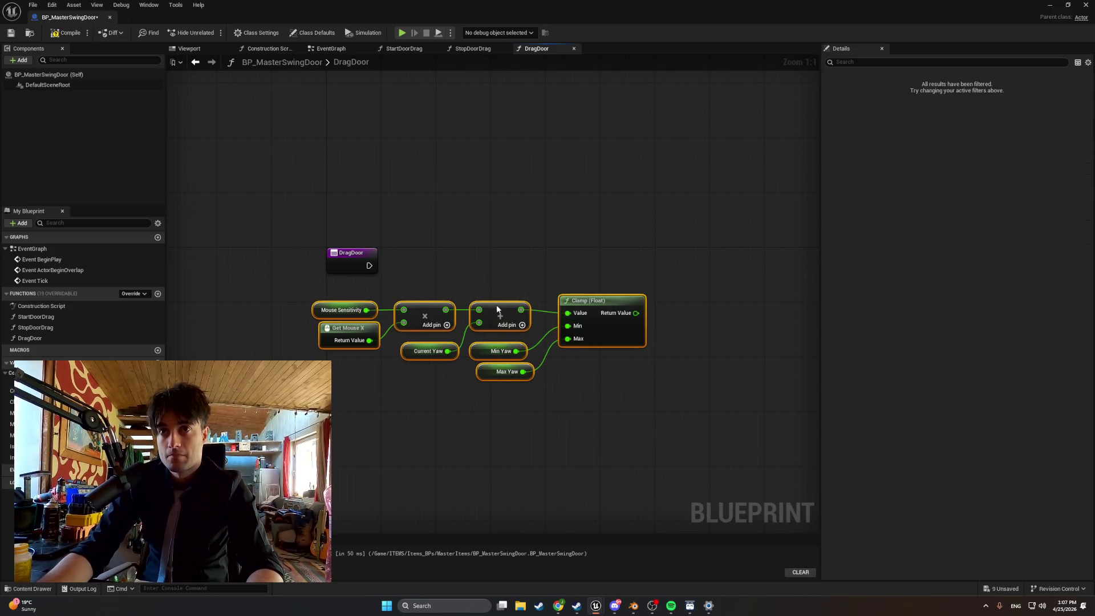
click(542, 389)
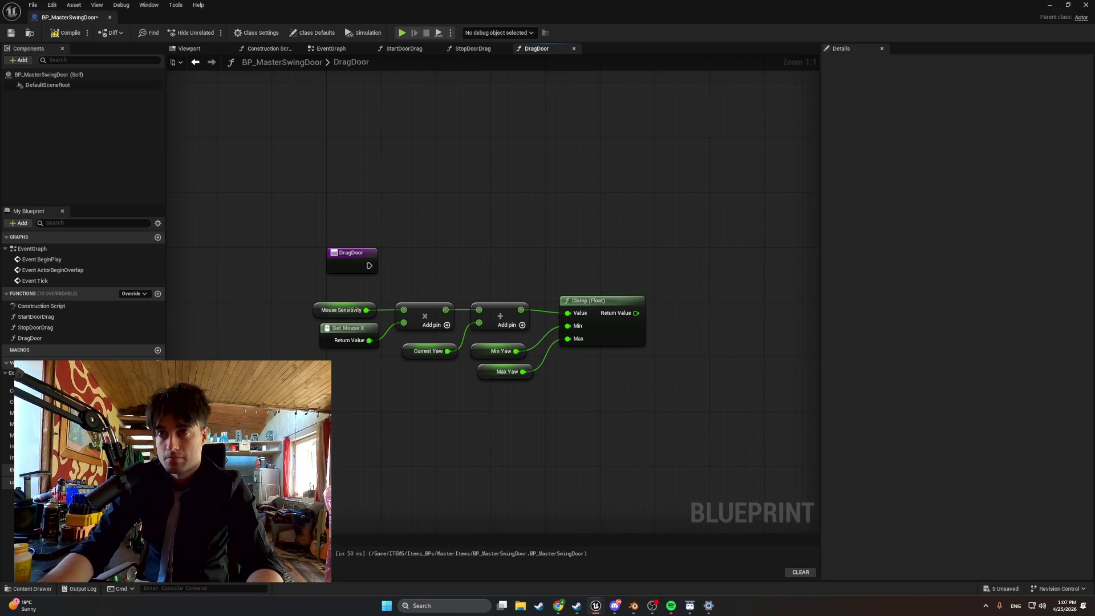
scroll(812, 425, down, 1)
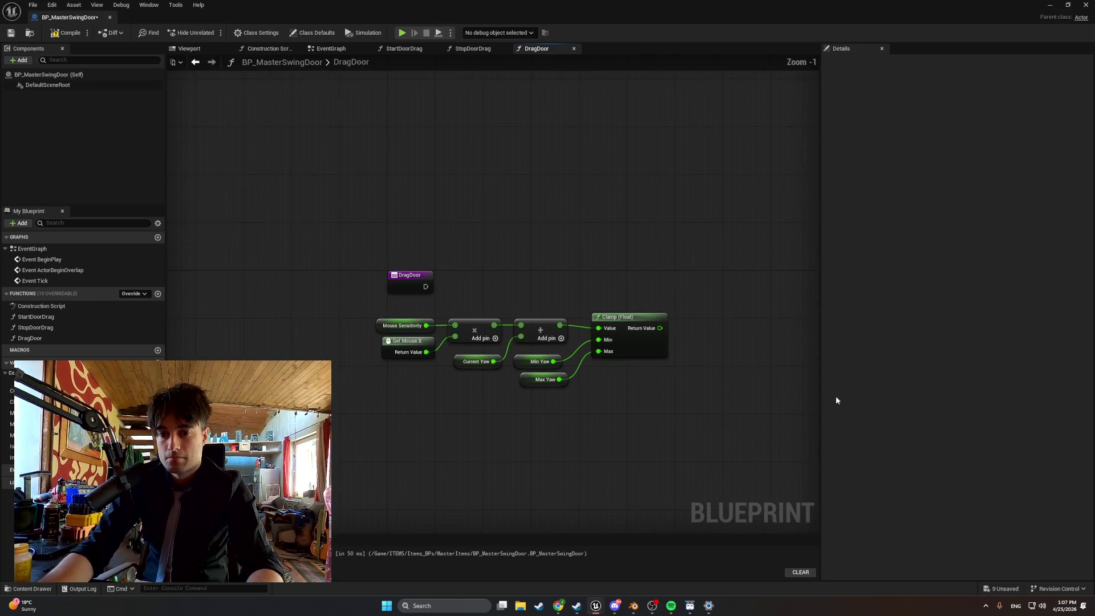
drag(659, 328, 694, 337)
text(set current yaw)
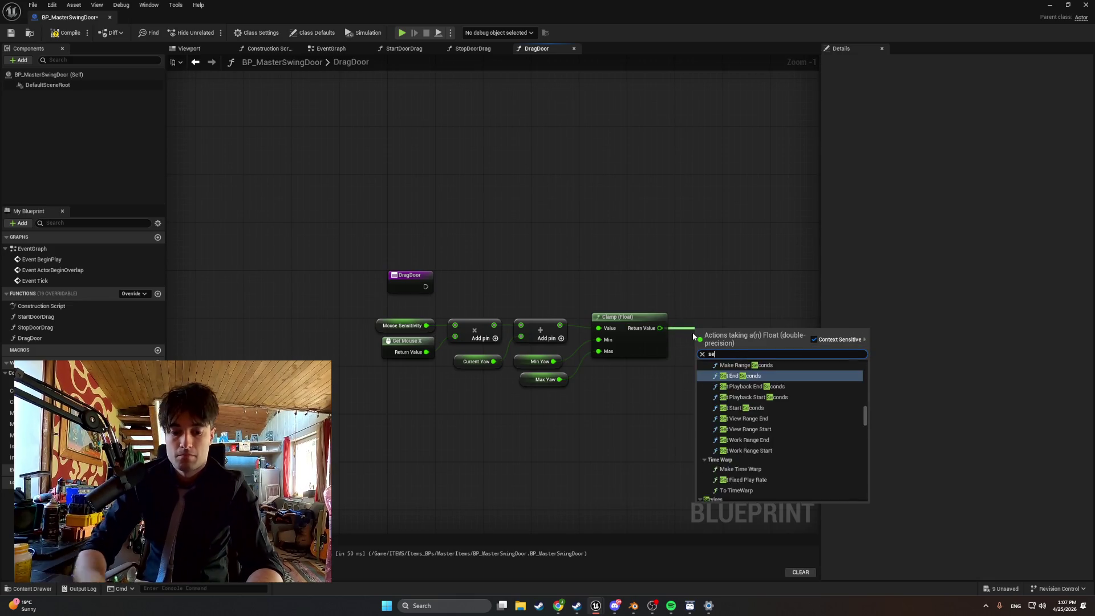
key(Return)
drag(700, 331, 702, 309)
mouse_move(409, 275)
mouse_down()
mouse_move(535, 313)
mouse_move(741, 315)
mouse_move(698, 313)
mouse_move(714, 306)
mouse_move(701, 293)
mouse_up()
drag(654, 394, 376, 311)
drag(615, 322, 597, 316)
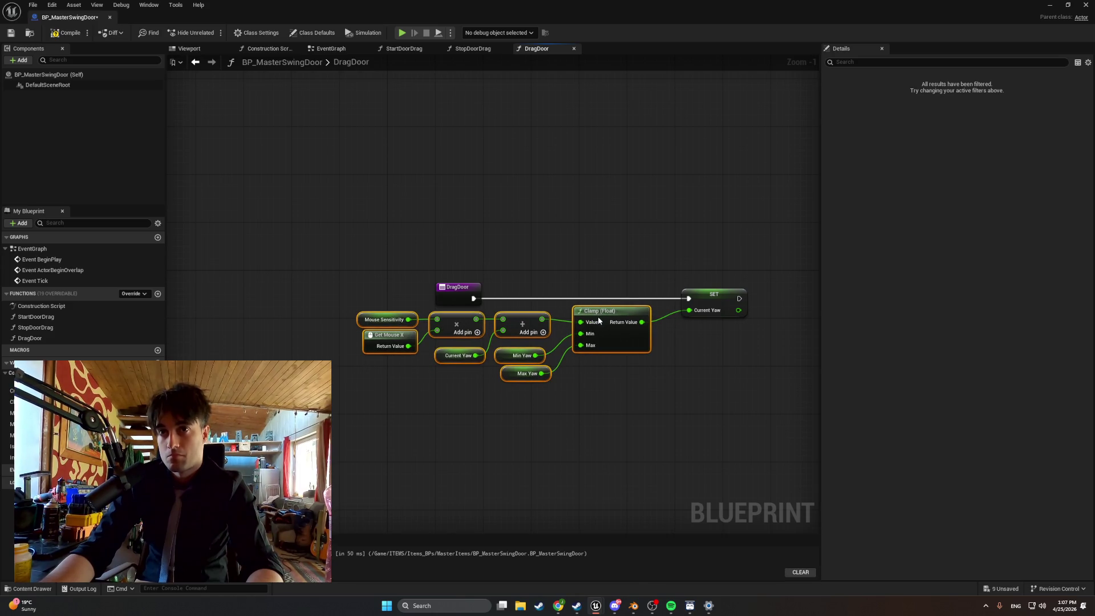
click(654, 389)
drag(527, 377, 521, 378)
click(577, 406)
click(592, 318)
click(650, 365)
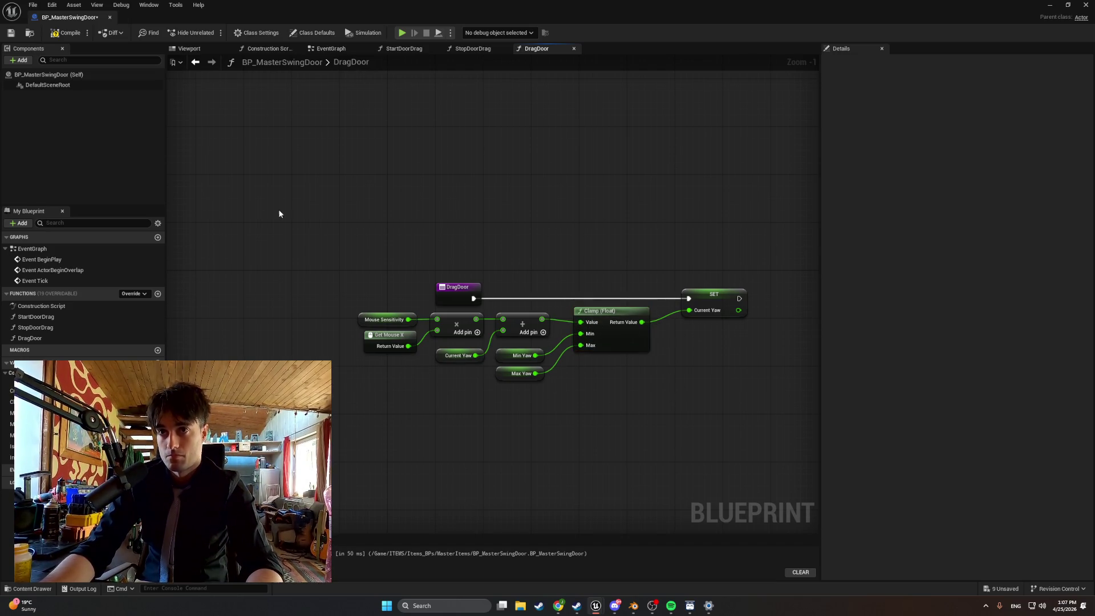
drag(567, 235, 516, 227)
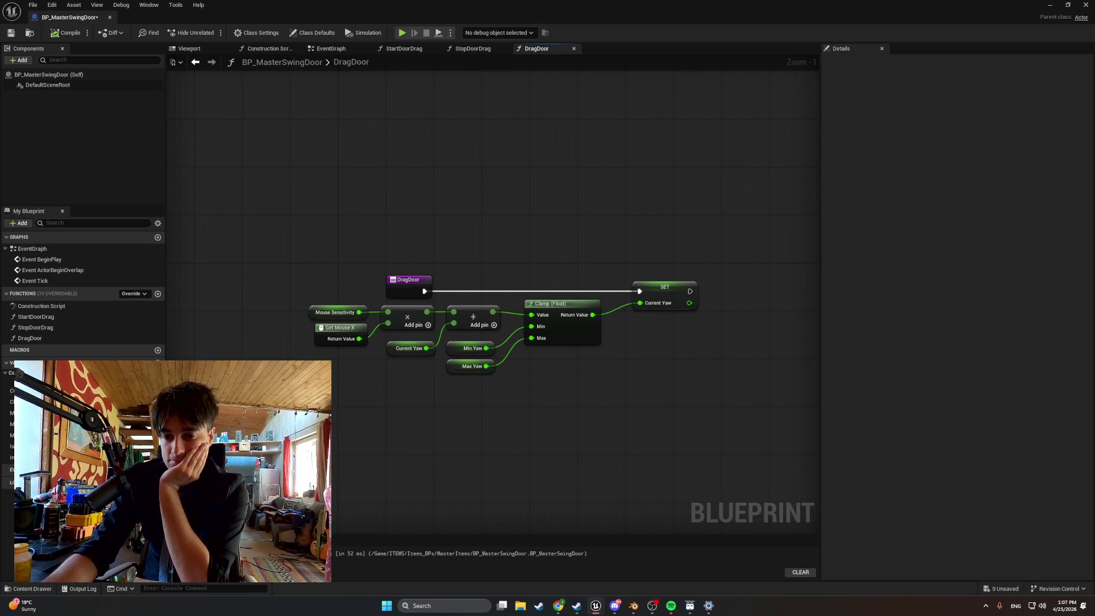
- Add a Make Rotator node and wire Current Yaw into its Z (Yaw) input
right_click(733, 355)
text(make rota)
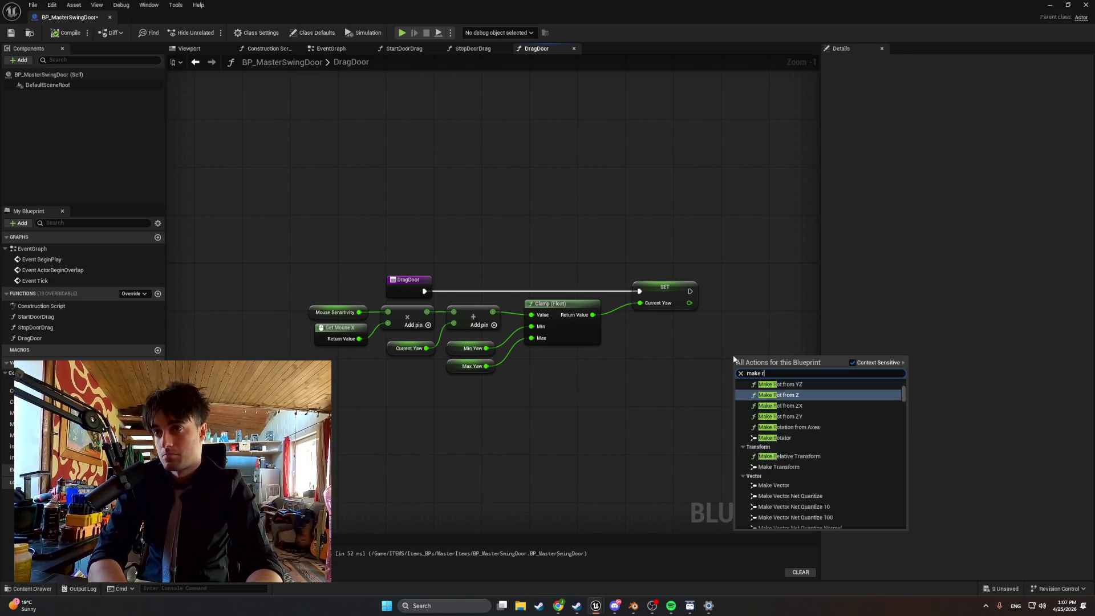
key(Down)
key(Up)
key(Return)
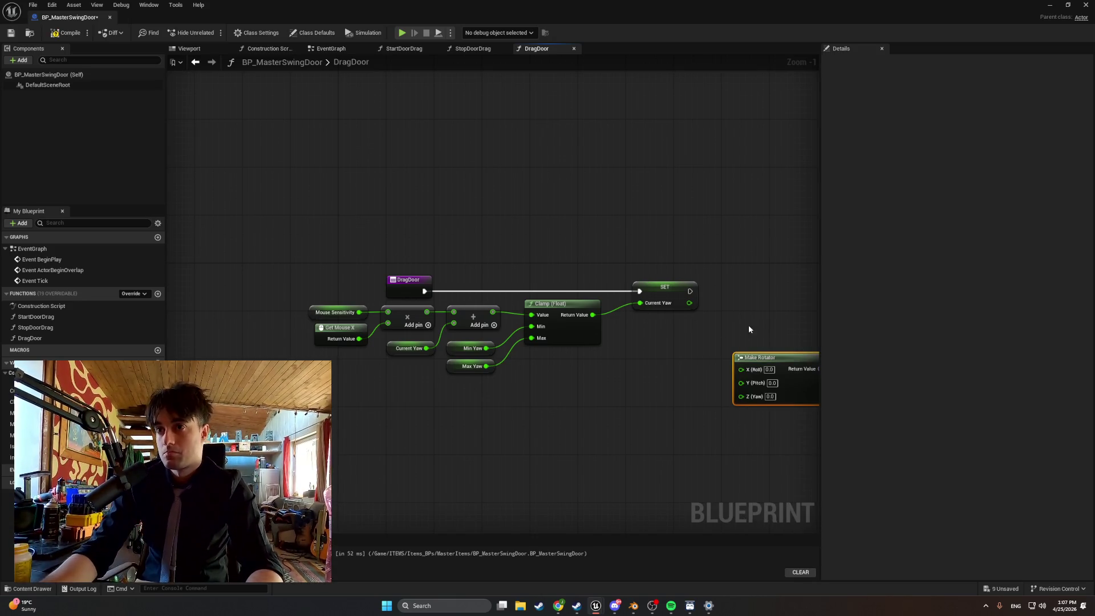
scroll(748, 324, up, 1)
mouse_move(733, 323)
mouse_down()
mouse_move(623, 327)
mouse_move(586, 343)
mouse_up()
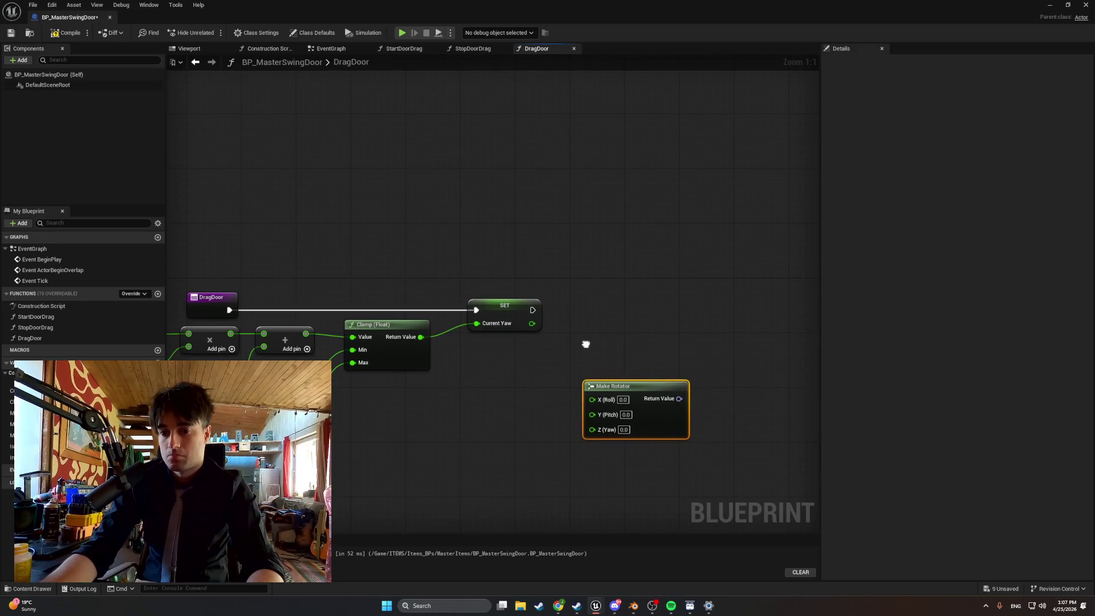
drag(621, 386, 624, 336)
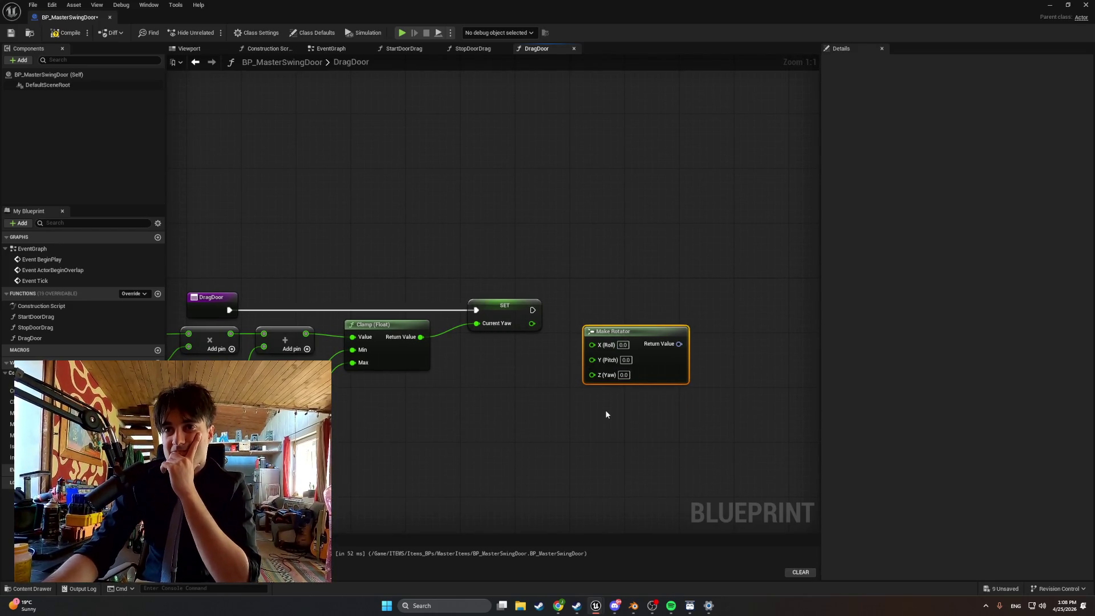
mouse_move(532, 323)
mouse_down()
mouse_move(571, 334)
mouse_move(591, 376)
mouse_up()
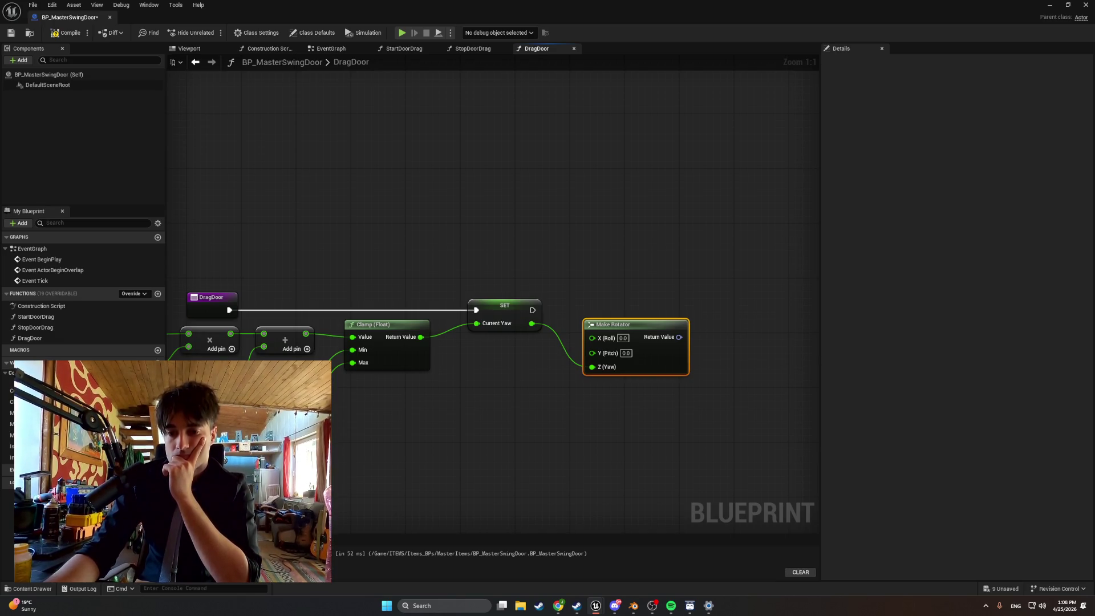
- Screenshot the graph, turn off screenshot notifications, and recompile the Blueprint
drag(533, 408, 577, 408)
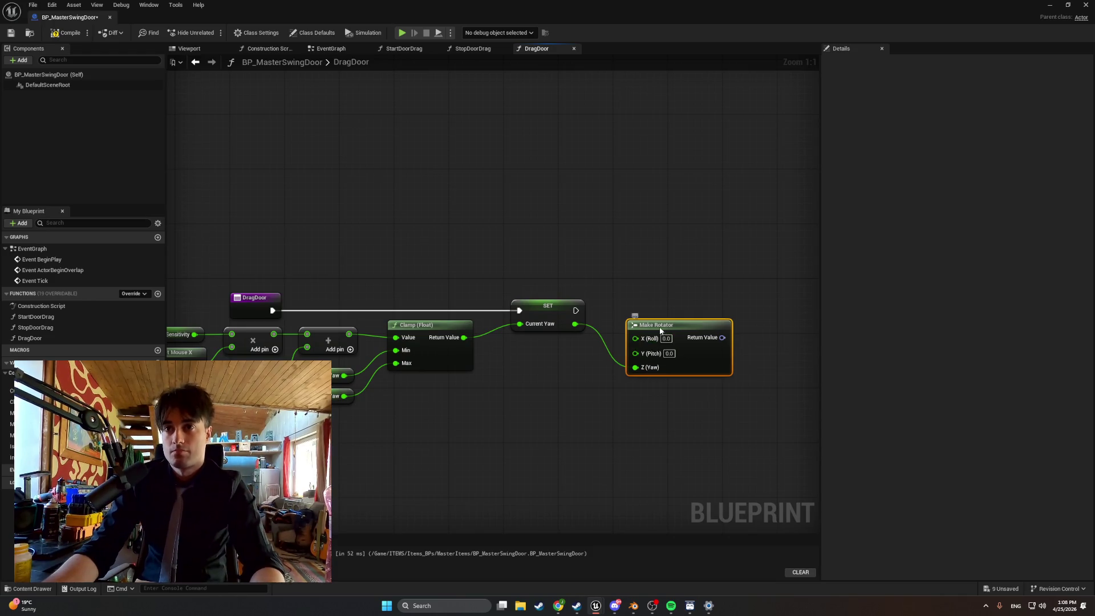
drag(659, 326, 645, 333)
scroll(540, 432, down, 2)
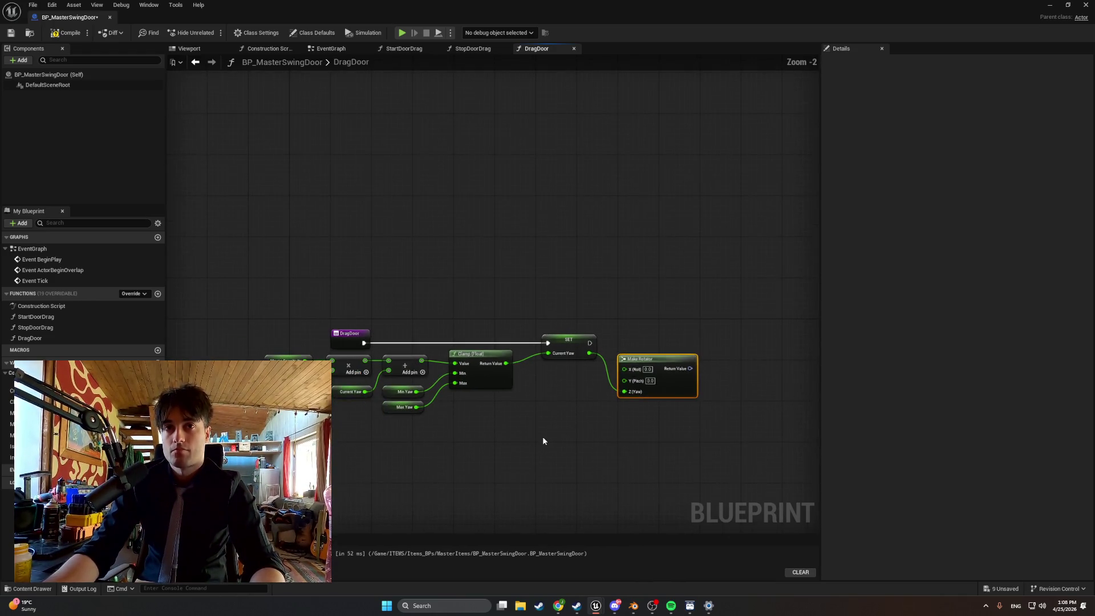
scroll(511, 435, up, 3)
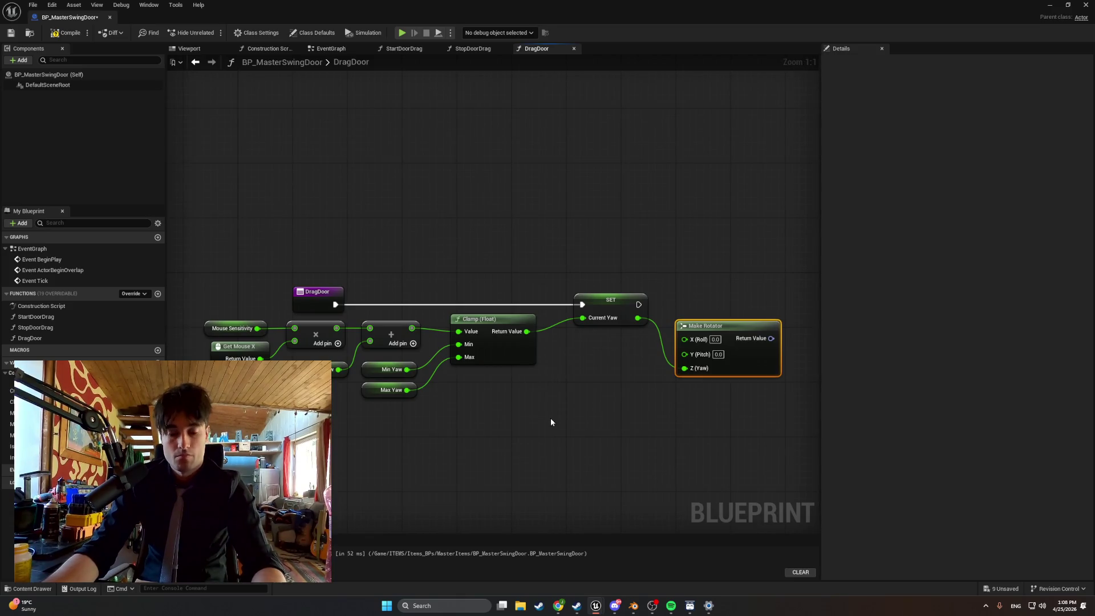
key(super+shift+s)
drag(805, 436, 191, 229)
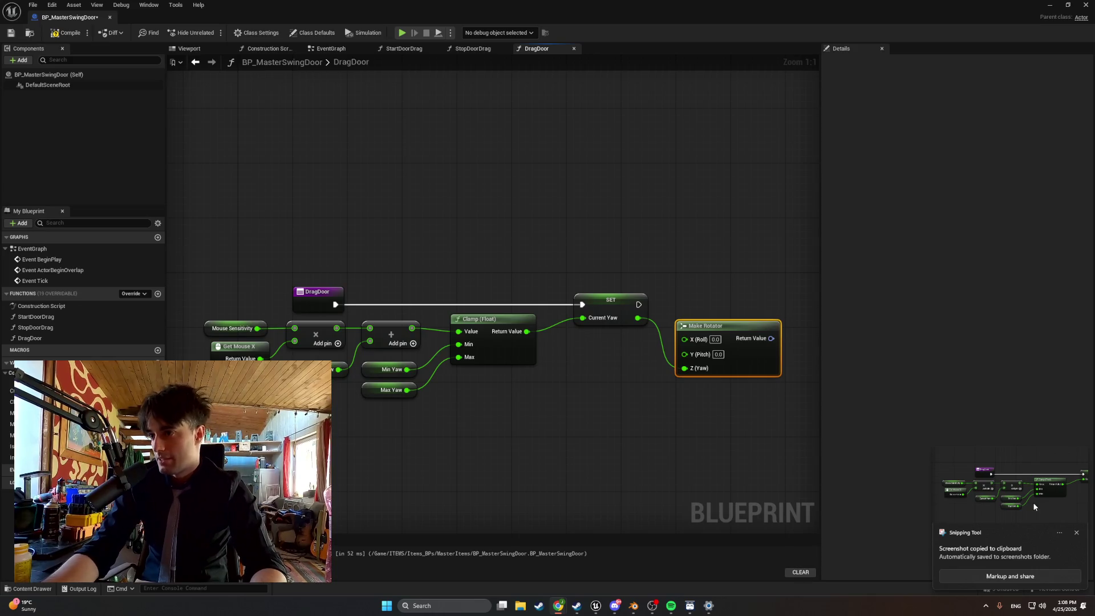
click(1059, 532)
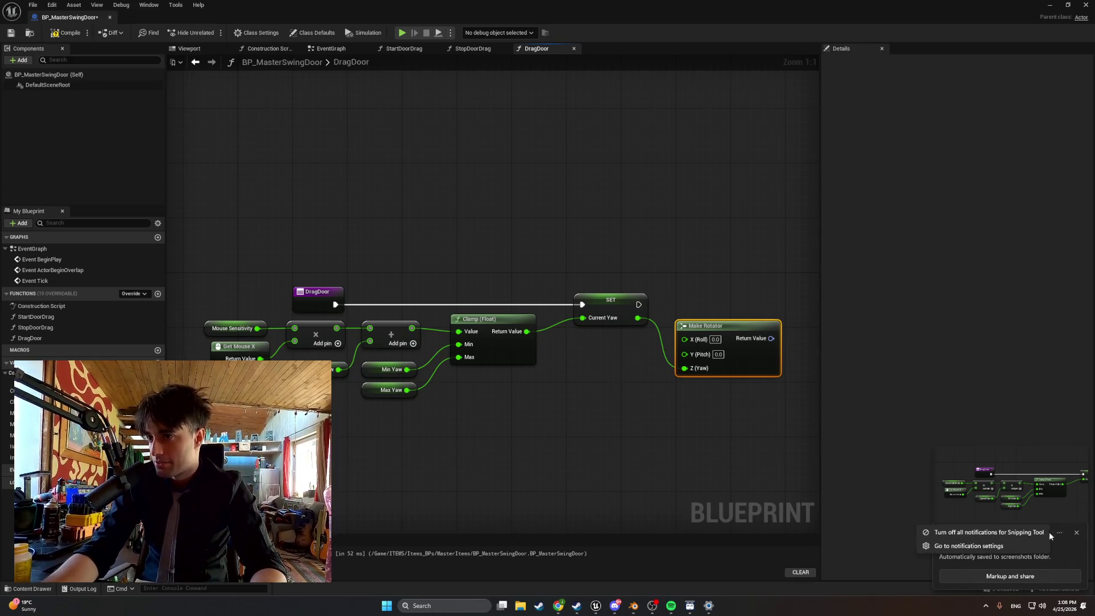
click(1013, 537)
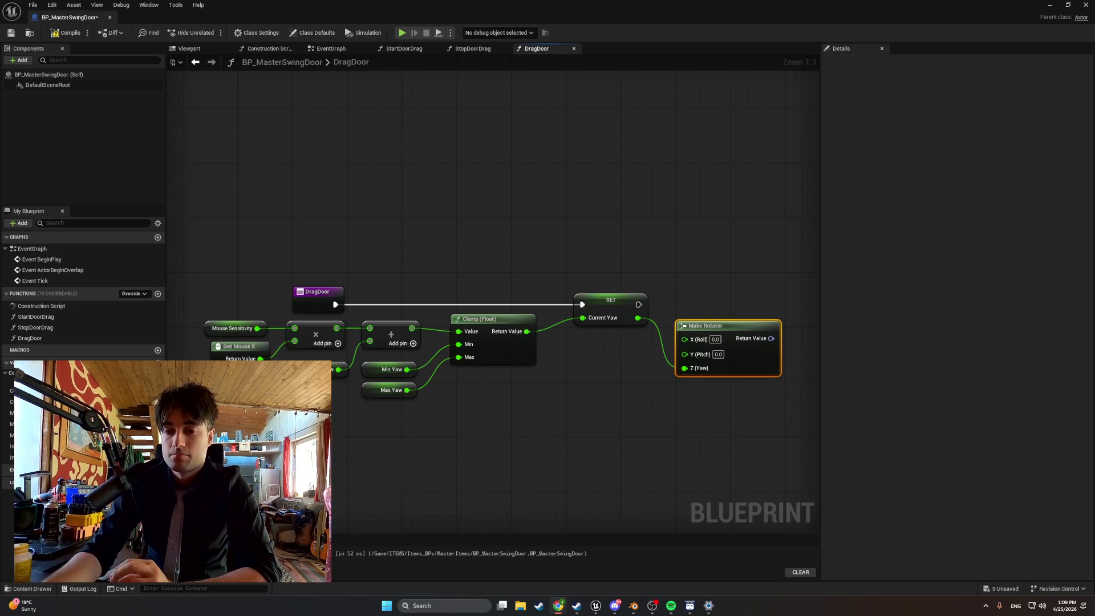
mouse_move(635, 484)
mouse_down()
mouse_move(398, 464)
mouse_move(439, 471)
mouse_up()
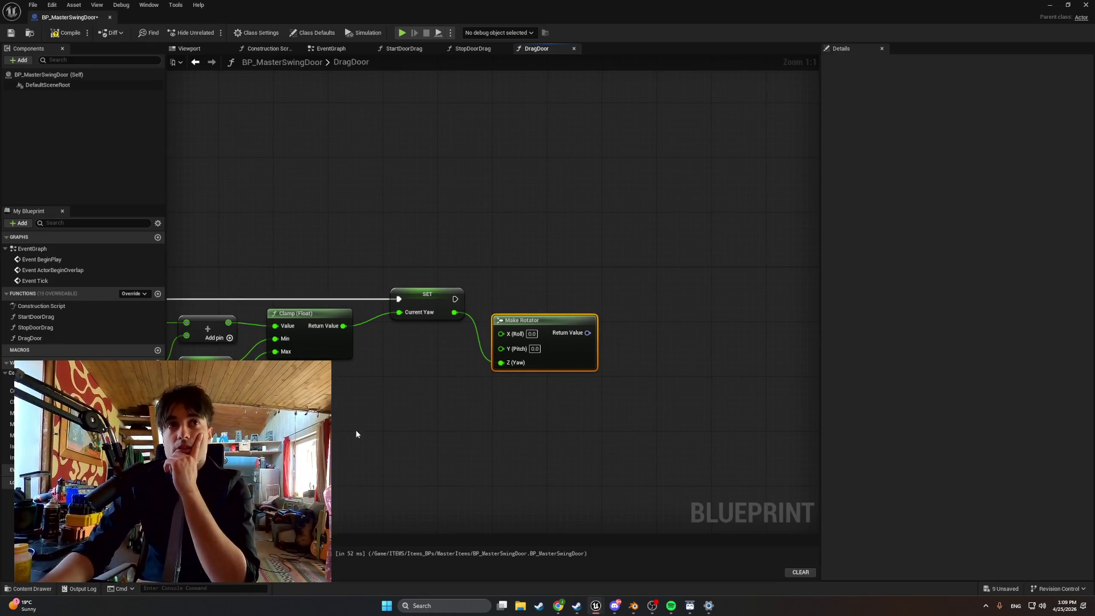
click(64, 33)
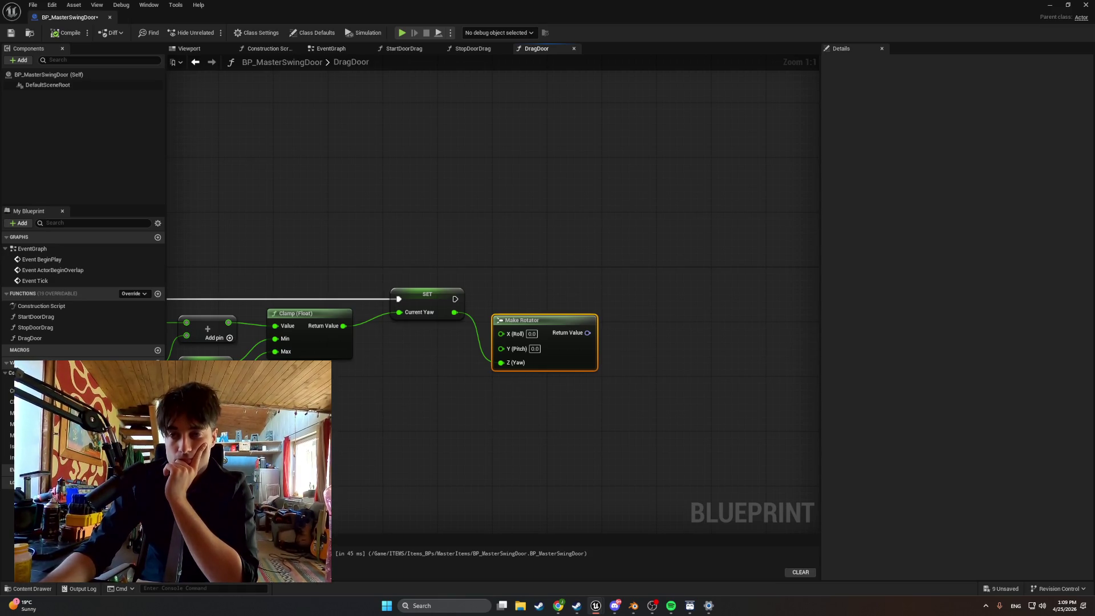
right_click(674, 390)
text(set)
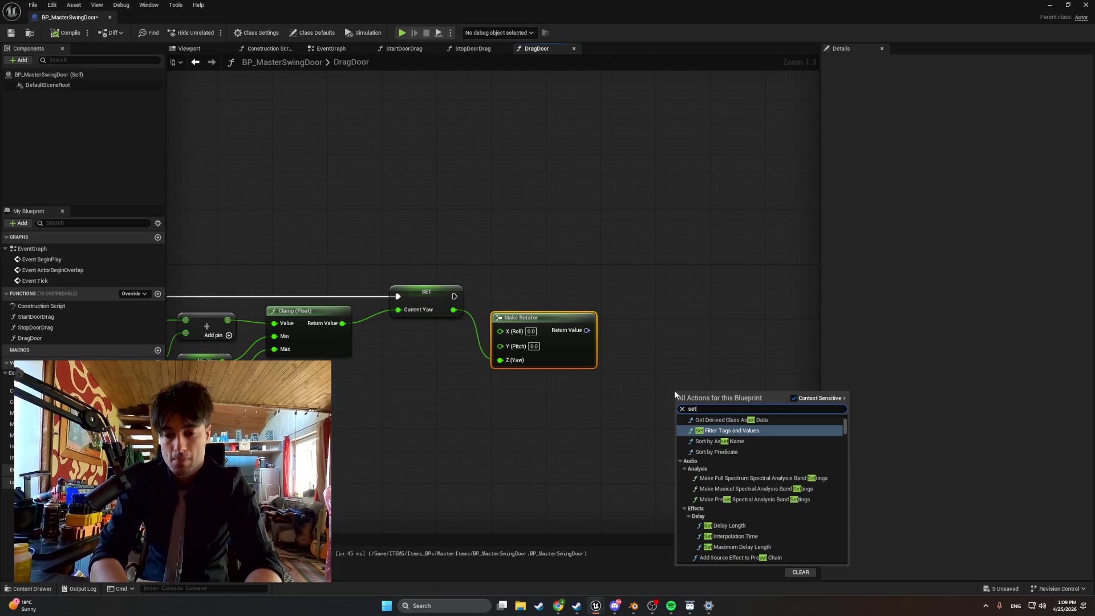
text( relatio)
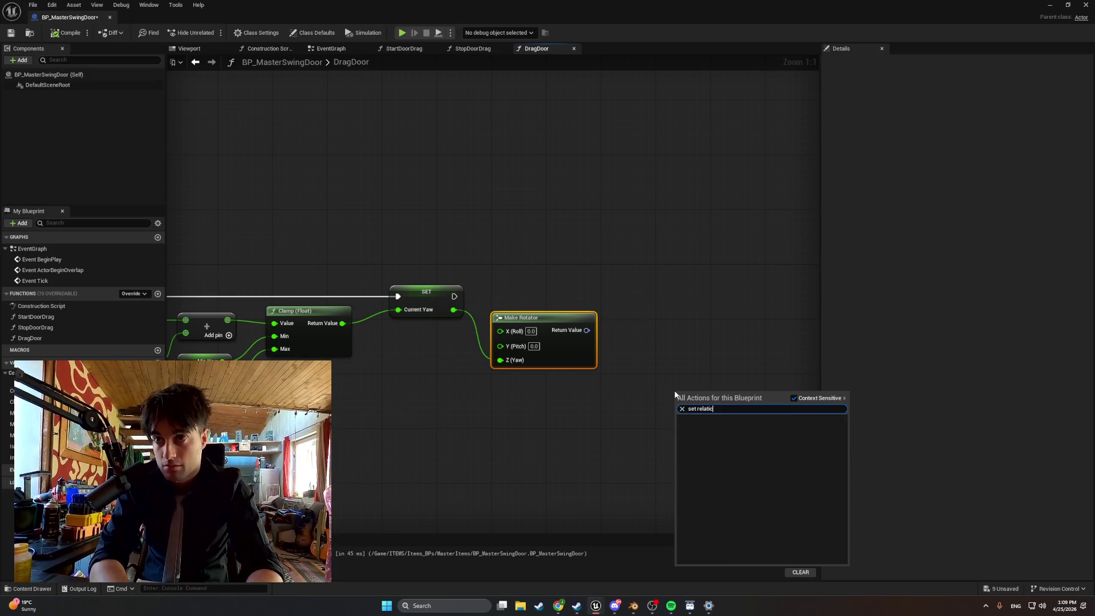
key(BackSpace)
text(ve rotat)
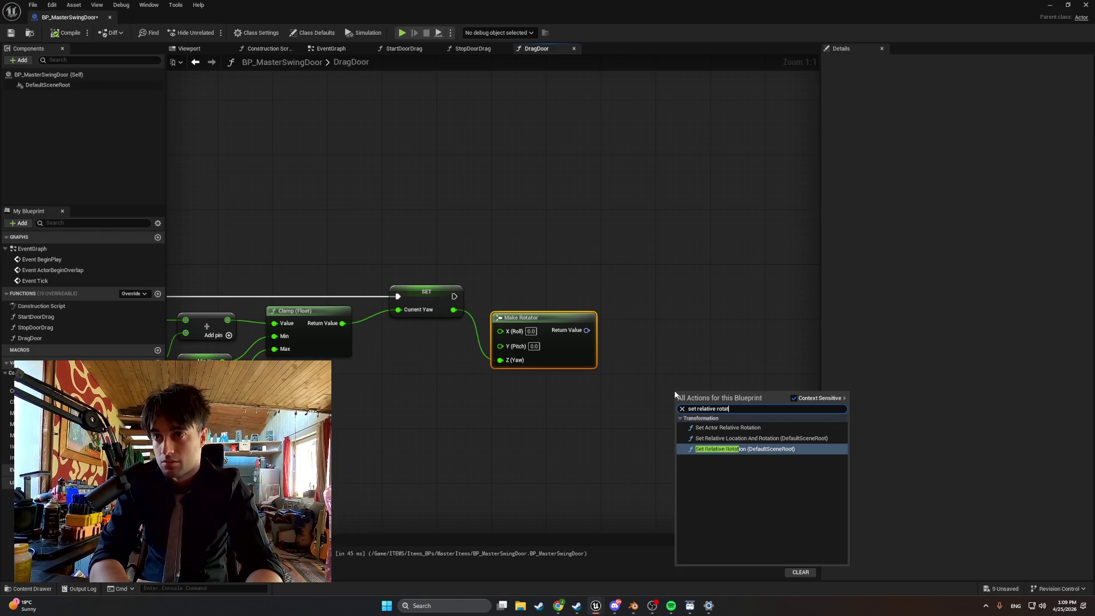
key(Return)
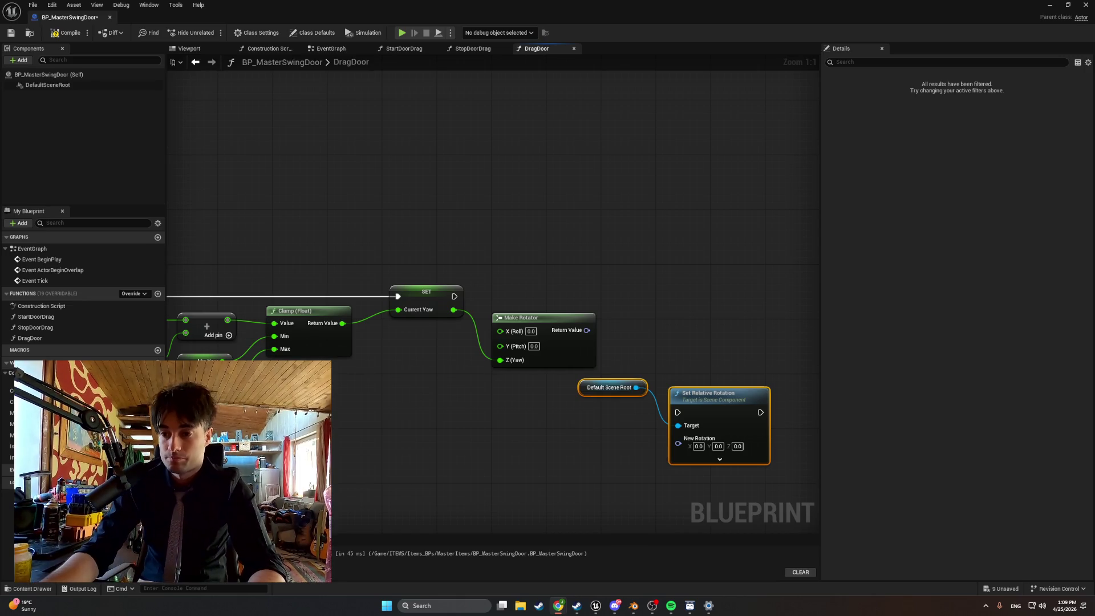
click(585, 393)
drag(585, 393, 573, 428)
click(680, 403)
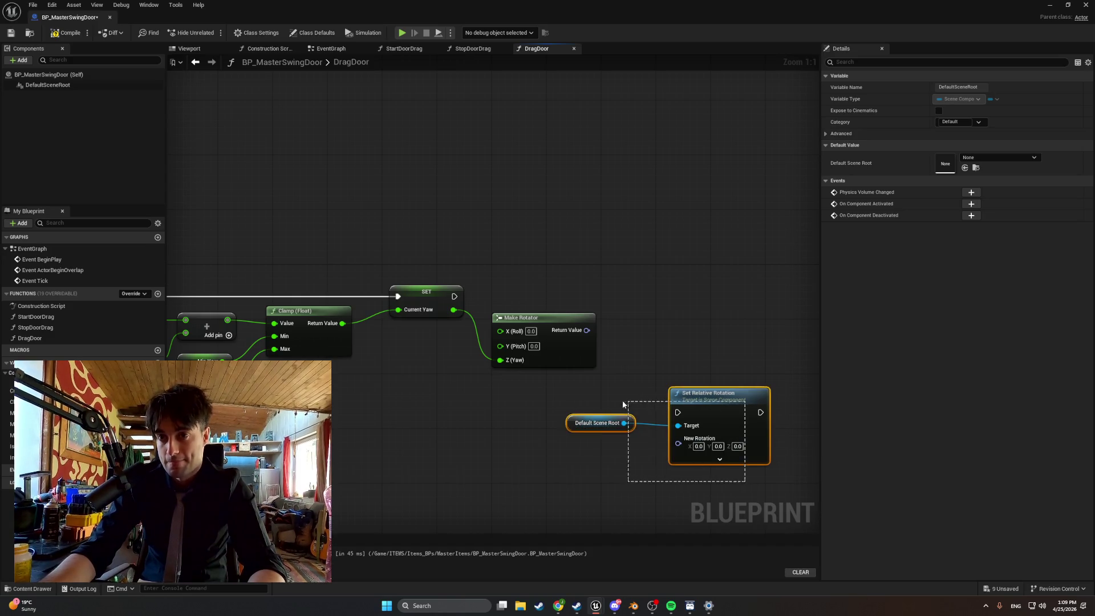
drag(680, 403, 660, 390)
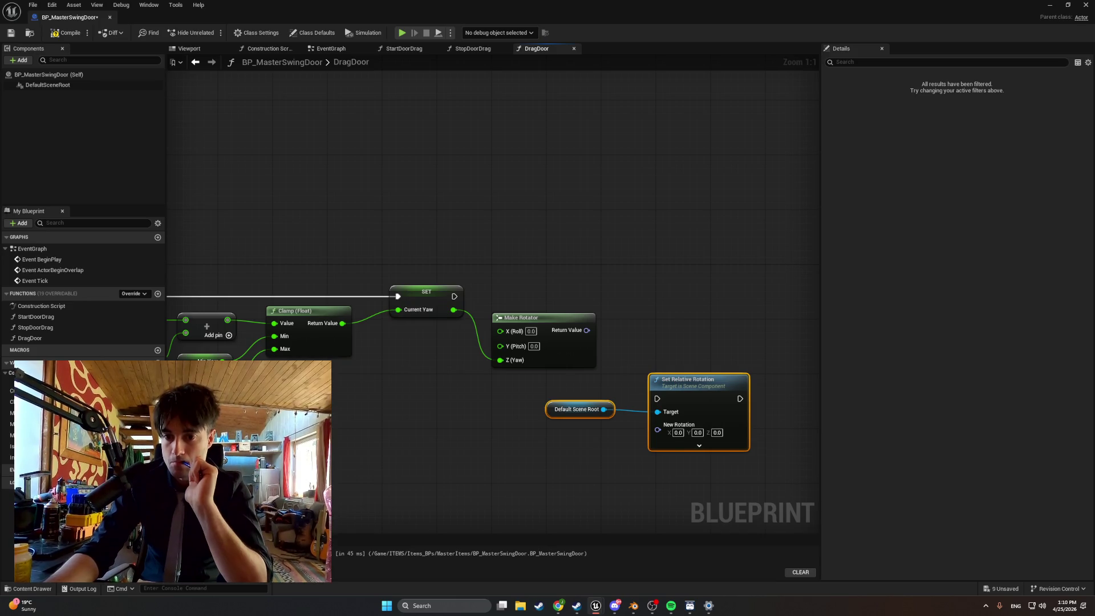
scroll(761, 486, down, 2)
drag(722, 485, 633, 415)
key(Delete)
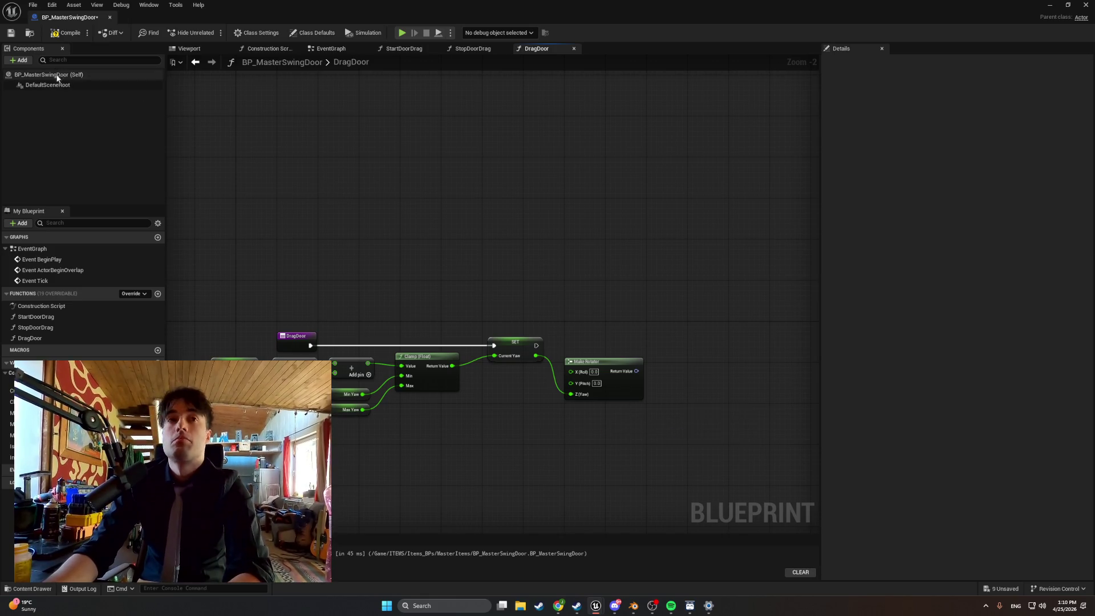
- Inspect the root component and search the Add list for a scene component
click(48, 85)
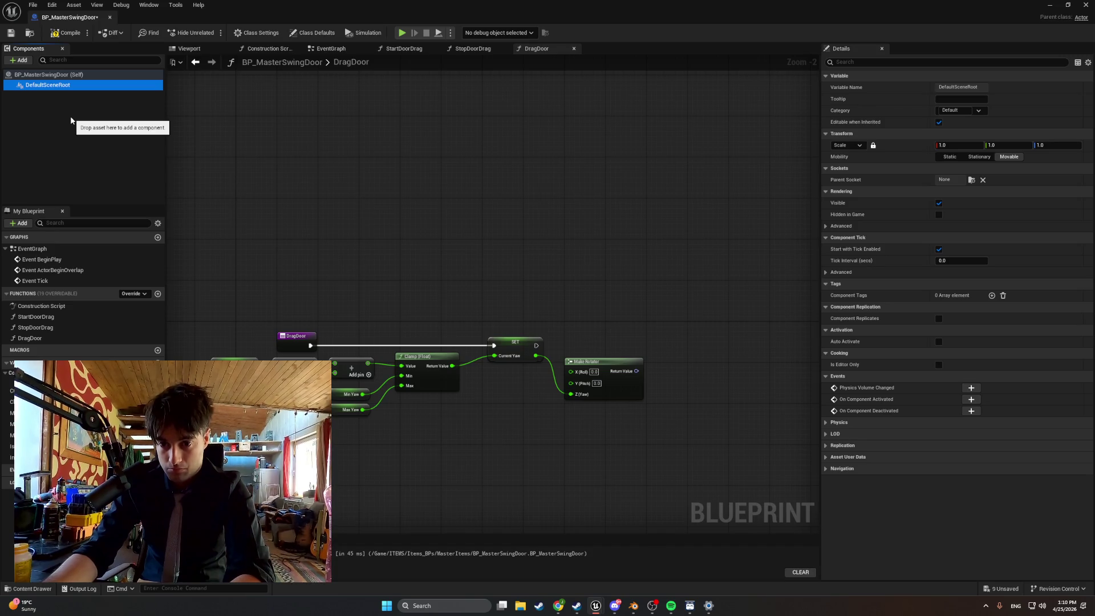
click(18, 60)
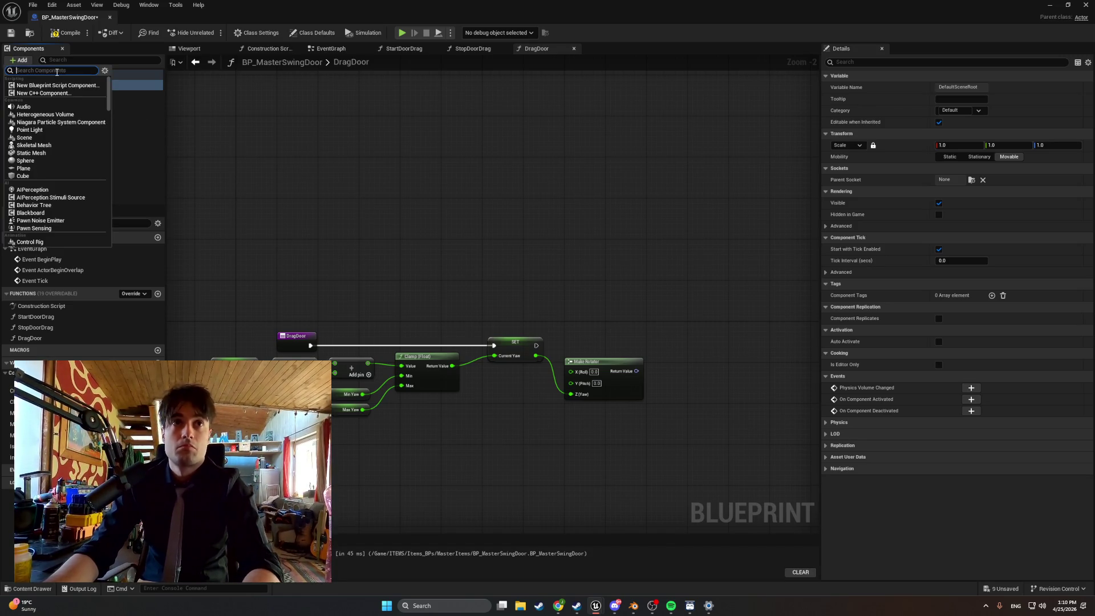
text(scene com)
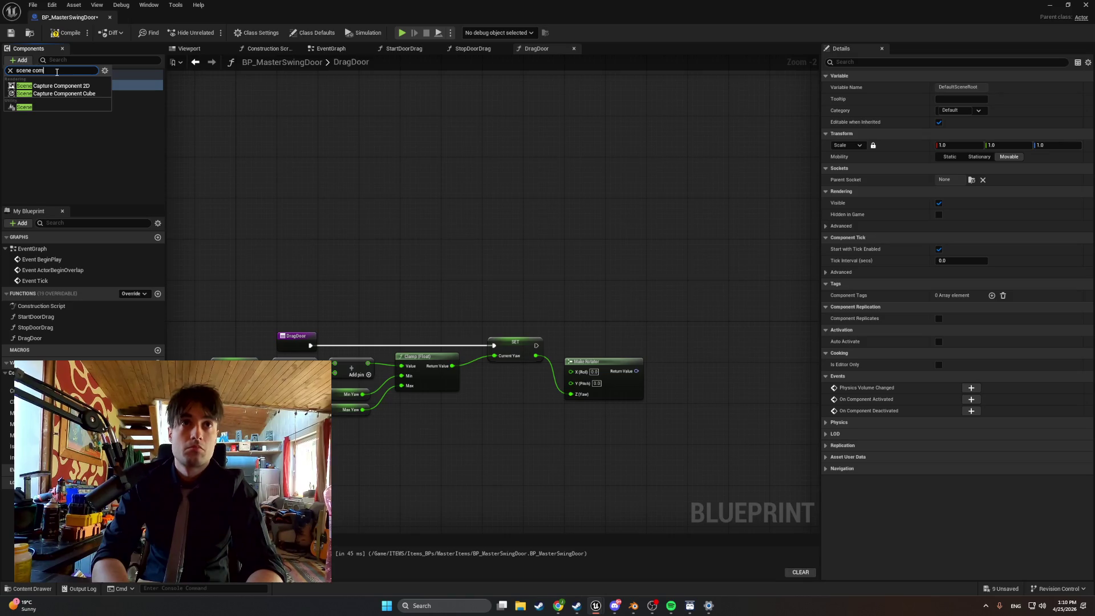
key(BackSpace)
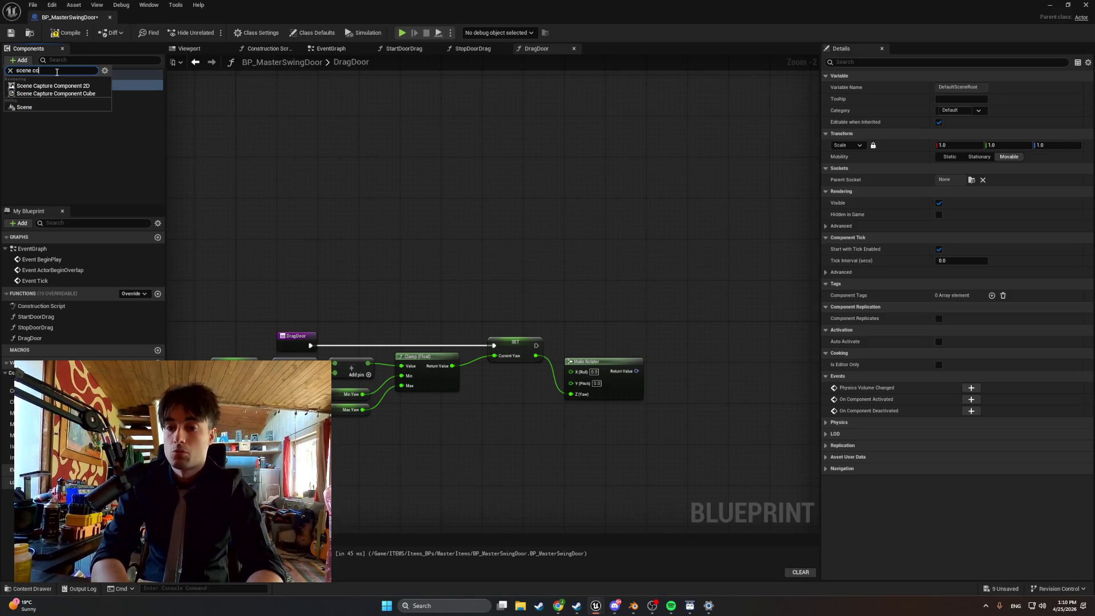
key(BackSpace)
key(BackSpace)
key(BackSpace)
text(compon)
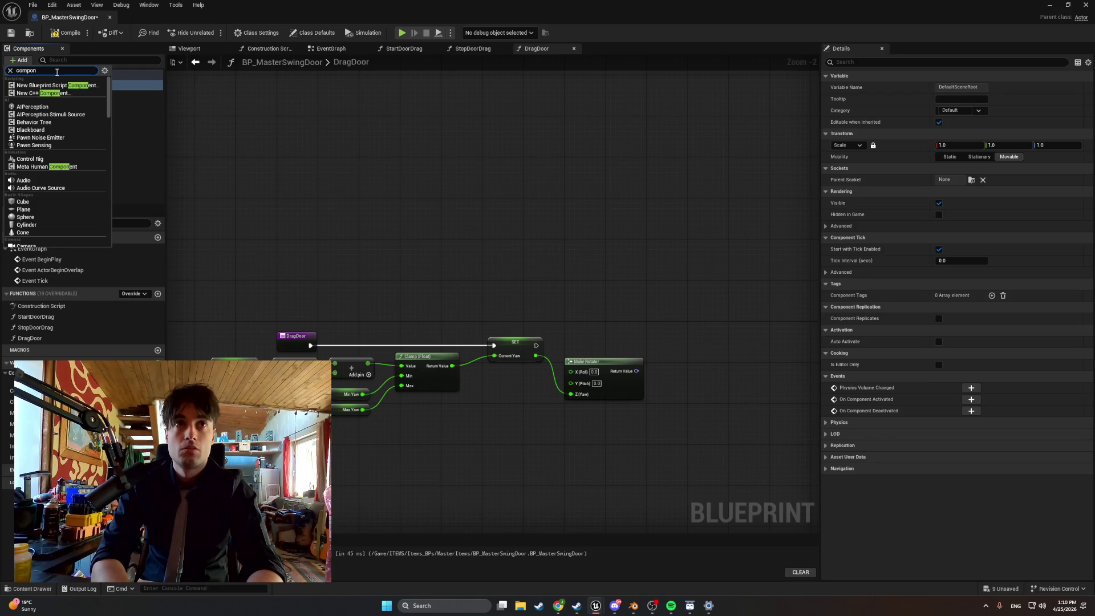
text(ent)
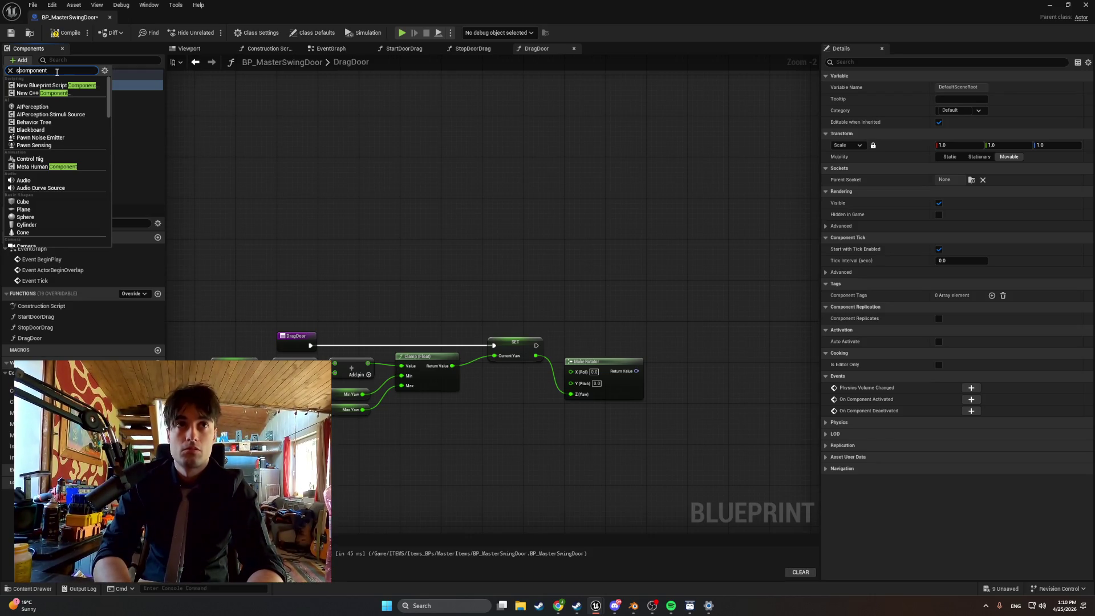
text(cene)
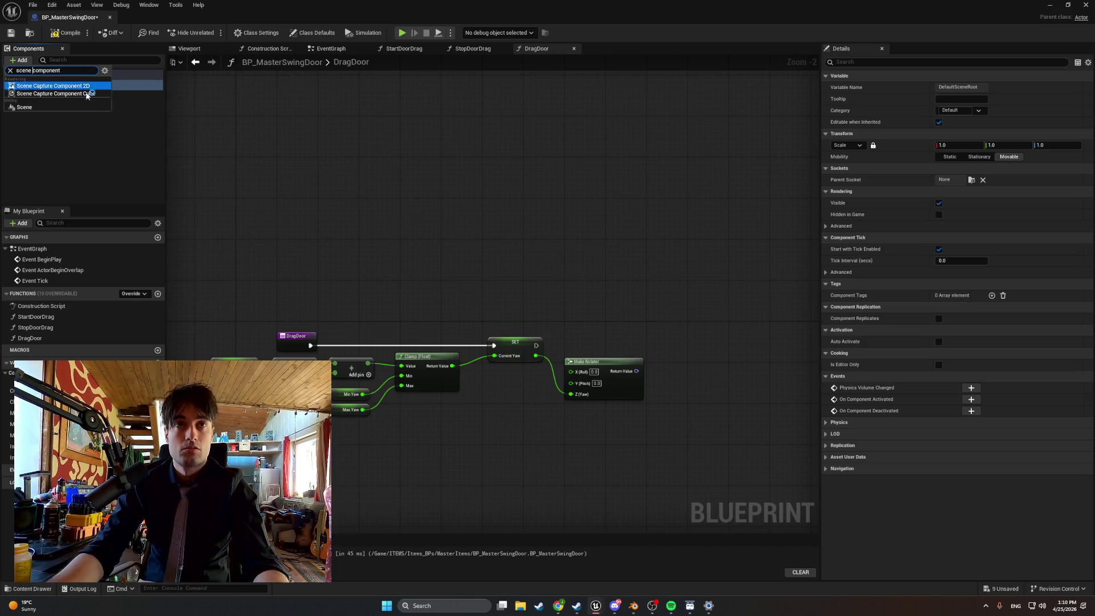
key(super+shift+s)
drag(140, 138, 3, 45)
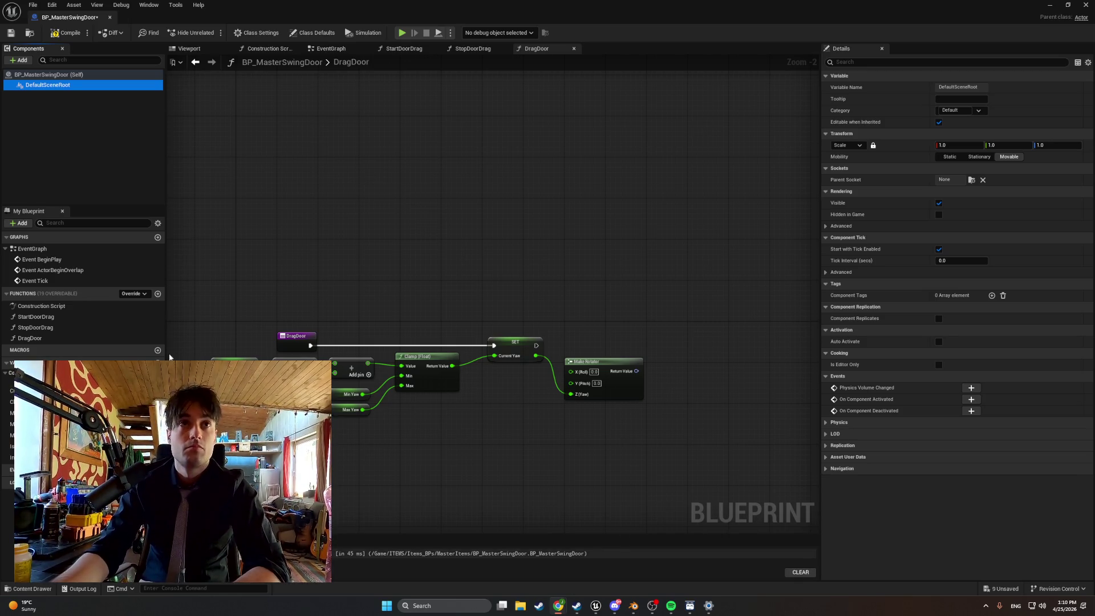
- Add a Scene component named DoorPivot and compile the blueprint
scroll(278, 393, down, 1)
click(20, 60)
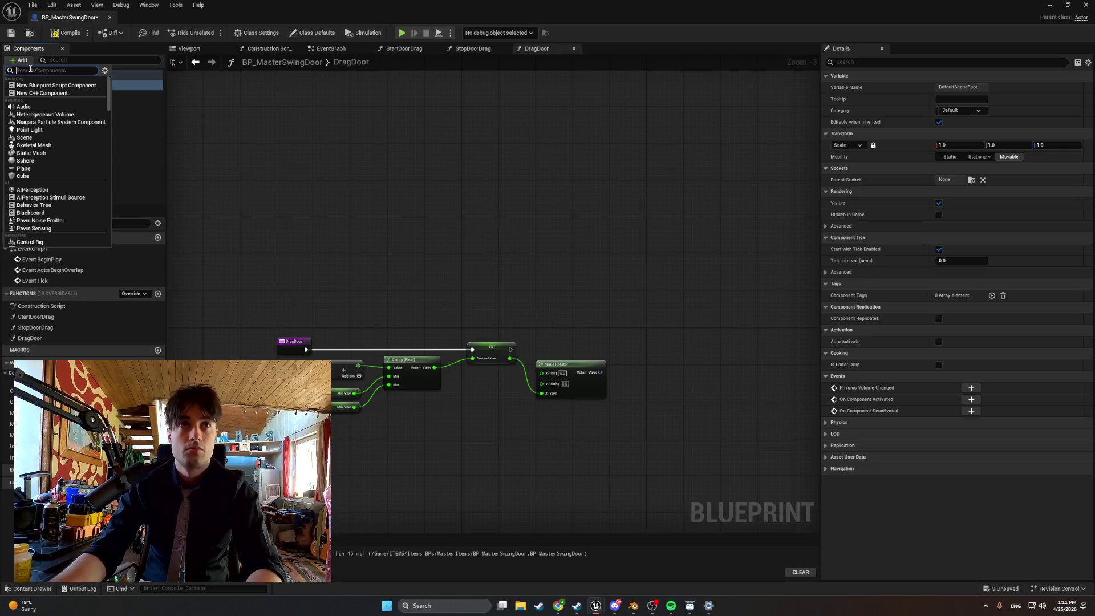
text(scene com)
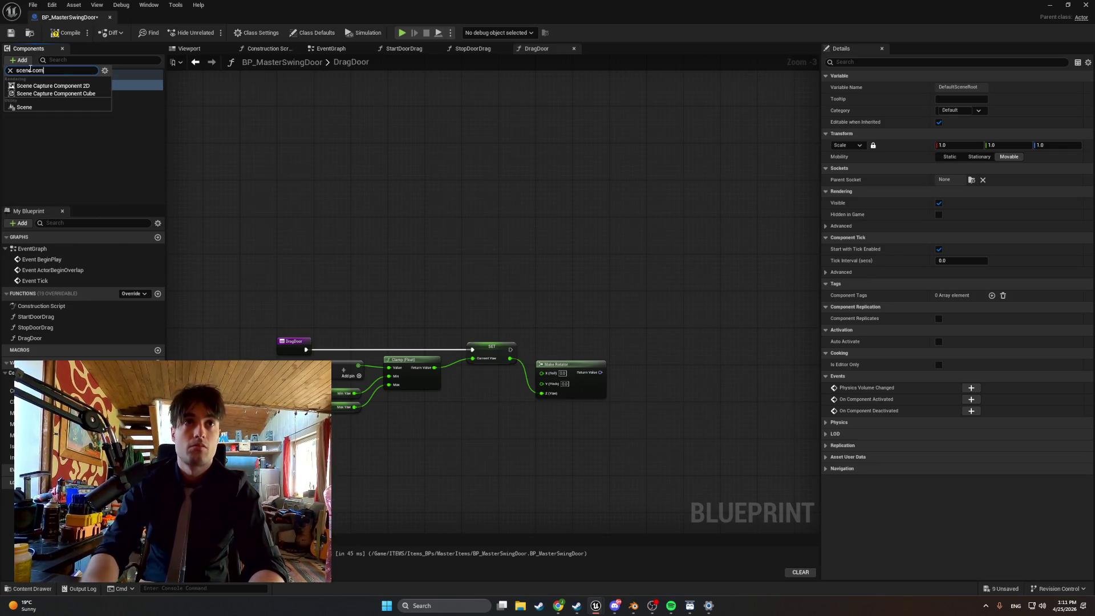
click(26, 107)
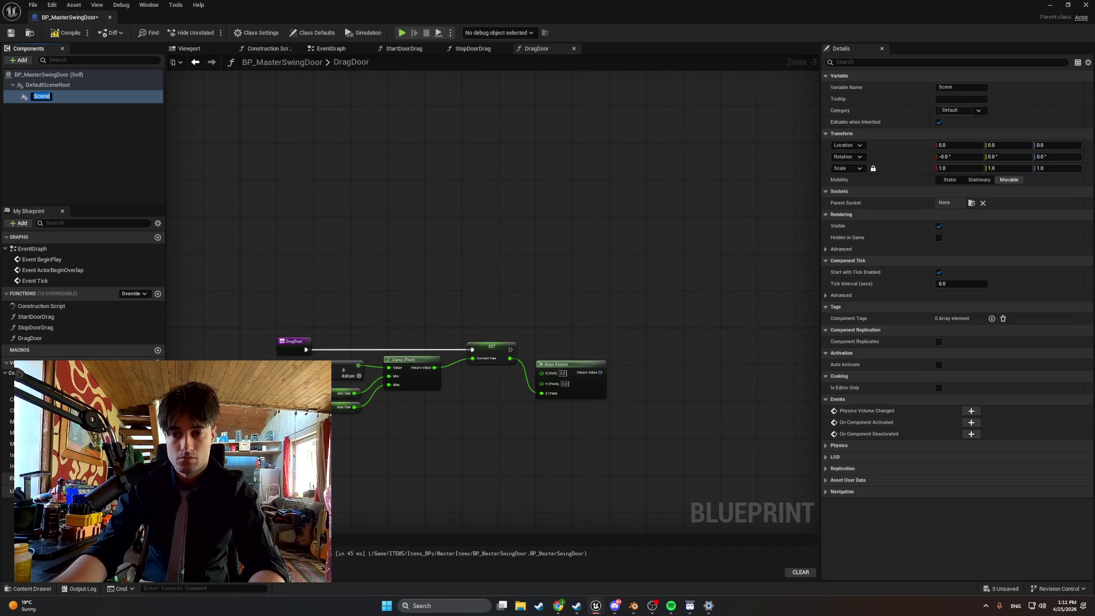
text(DoorPivot)
key(Return)
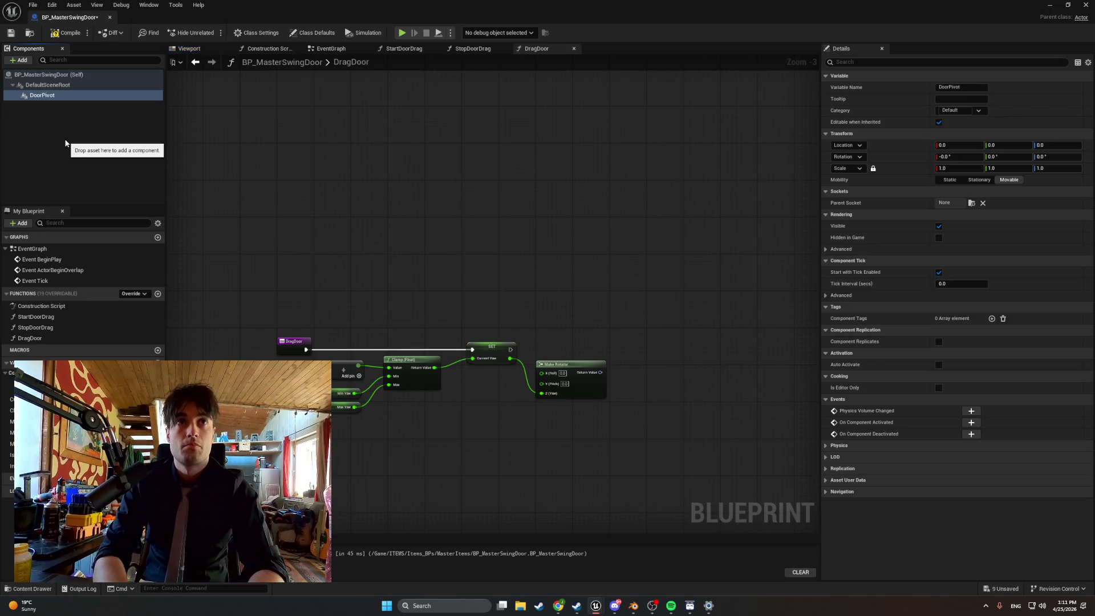
click(66, 33)
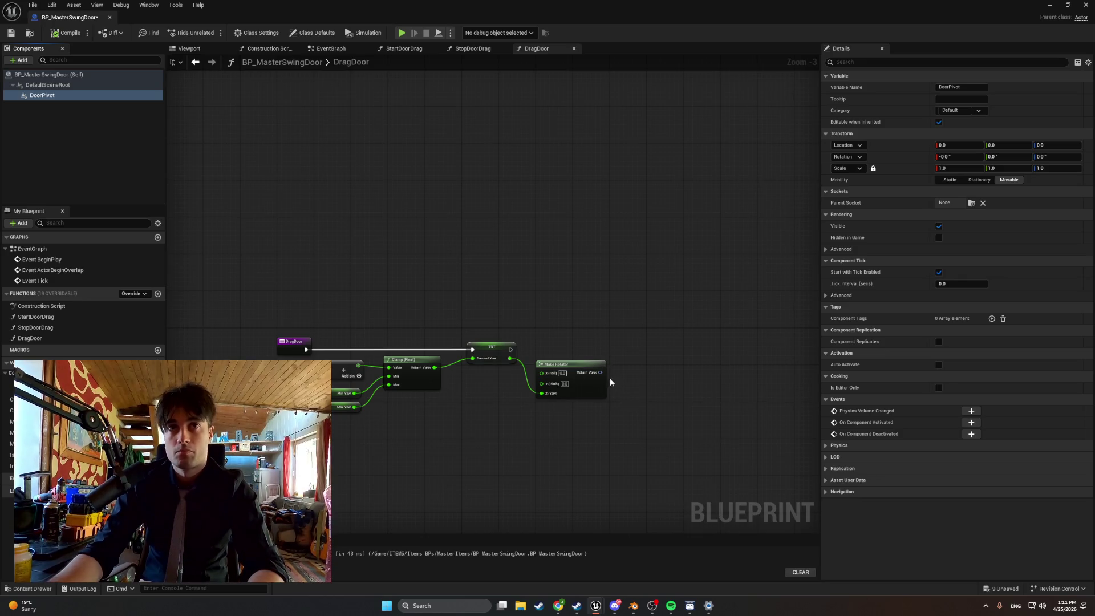
- Add a Set Relative Rotation node for DoorPivot after SET Current Yaw and compile
right_click(630, 401)
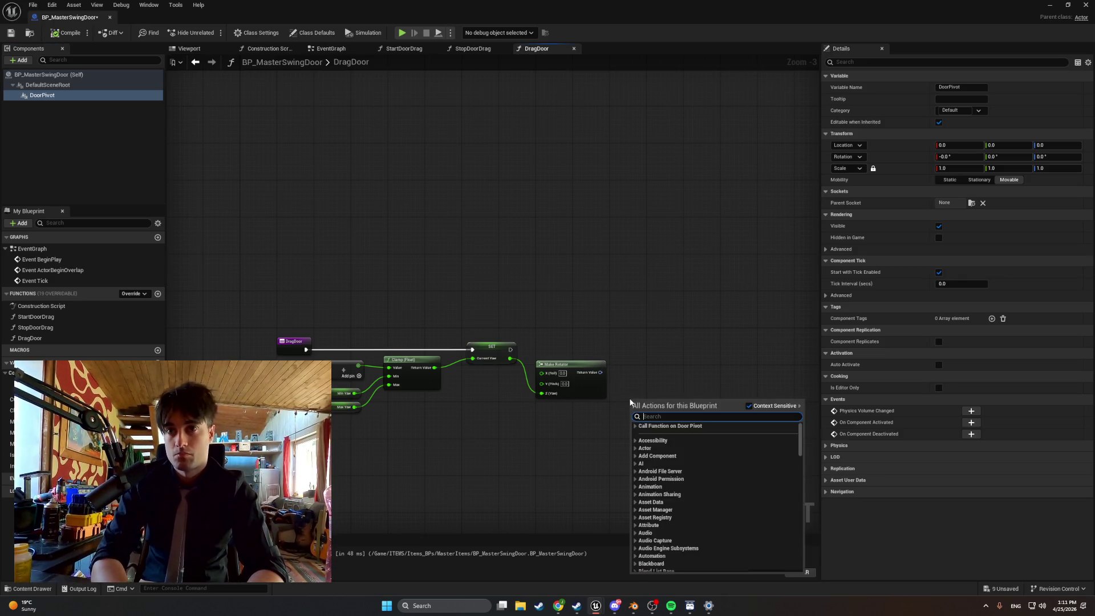
text(set relative R)
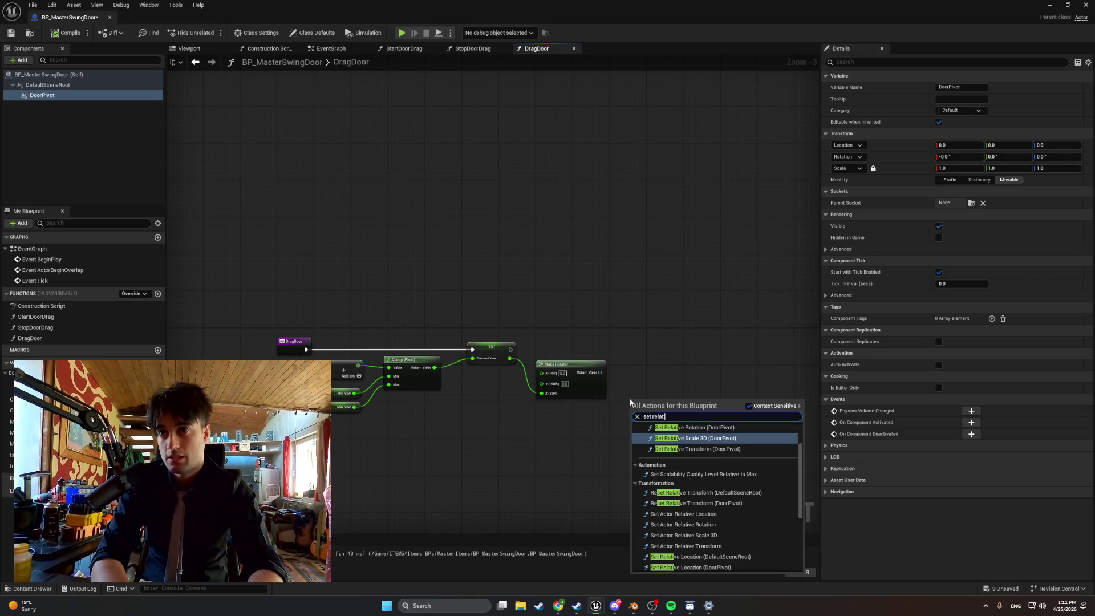
text(otation)
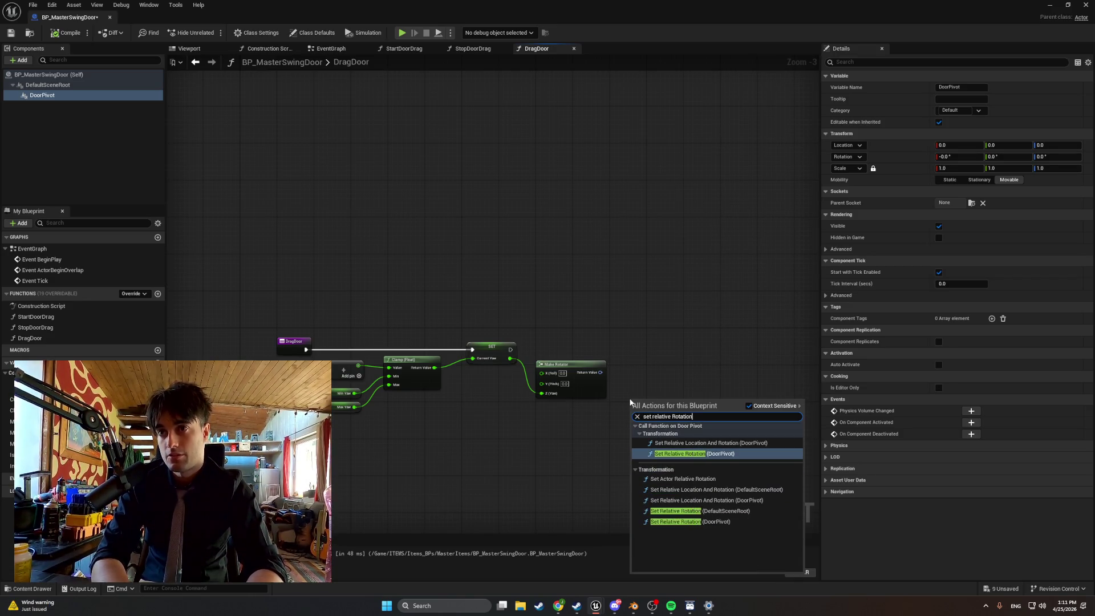
key(Return)
mouse_move(578, 399)
mouse_down()
mouse_move(582, 336)
mouse_move(617, 350)
mouse_move(618, 330)
mouse_move(631, 367)
mouse_move(573, 375)
mouse_move(637, 373)
mouse_move(635, 439)
mouse_move(605, 434)
mouse_up()
click(619, 326)
click(684, 333)
scroll(540, 365, up, 2)
drag(739, 348, 679, 348)
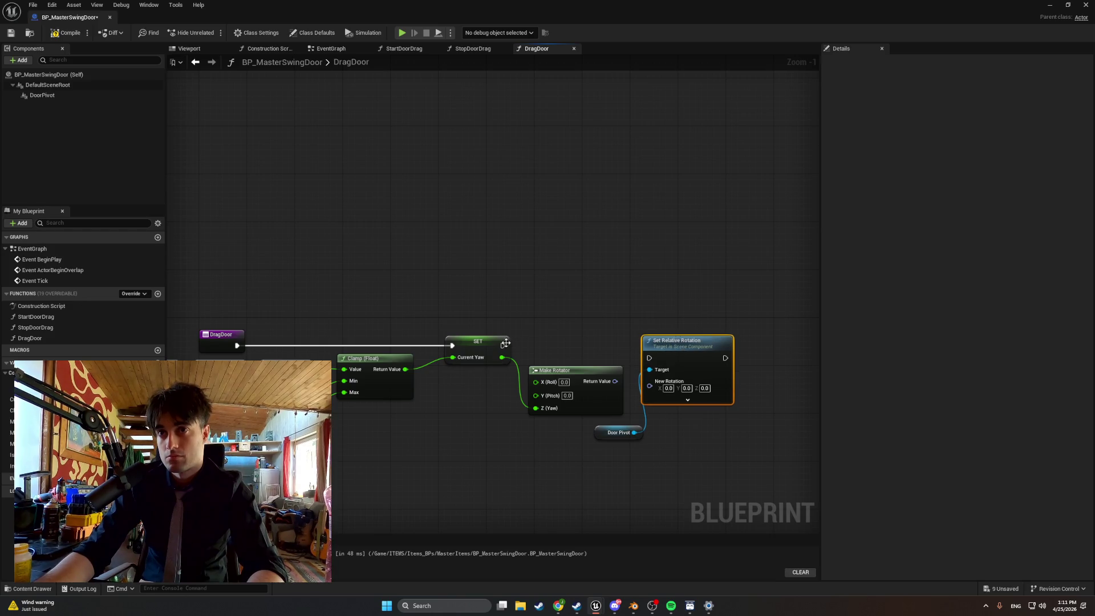
mouse_move(502, 345)
mouse_down()
mouse_move(673, 364)
mouse_move(649, 358)
mouse_move(656, 336)
mouse_up()
drag(595, 432, 577, 432)
click(432, 323)
click(65, 33)
- Wire Make Rotator's Return Value into New Rotation and compile with F7
drag(442, 226, 389, 212)
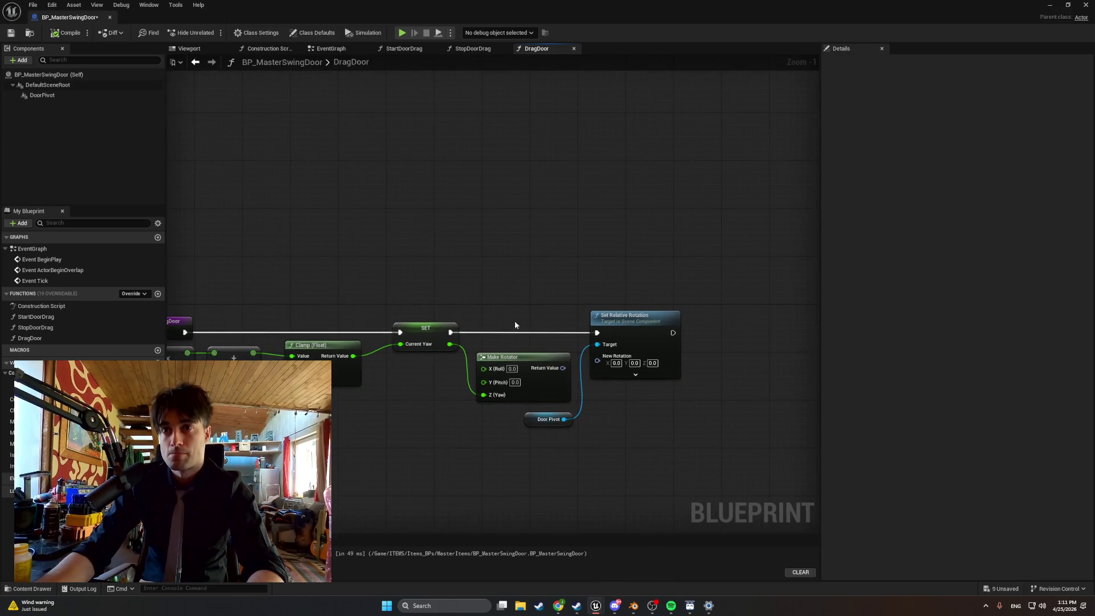
drag(563, 368, 597, 360)
drag(533, 426, 523, 348)
click(529, 368)
click(592, 397)
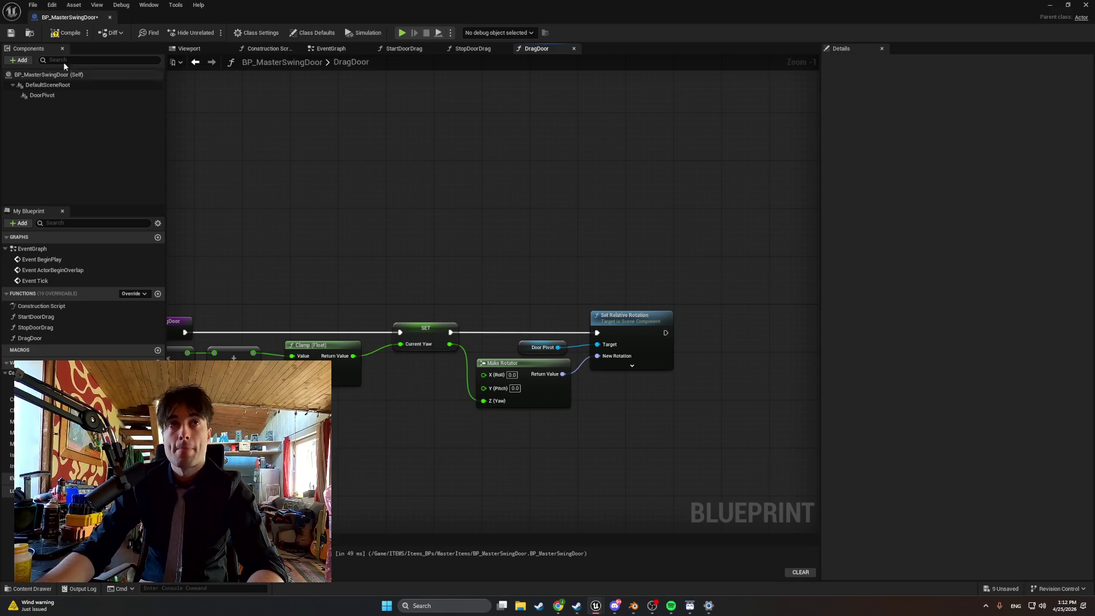
key(F7)
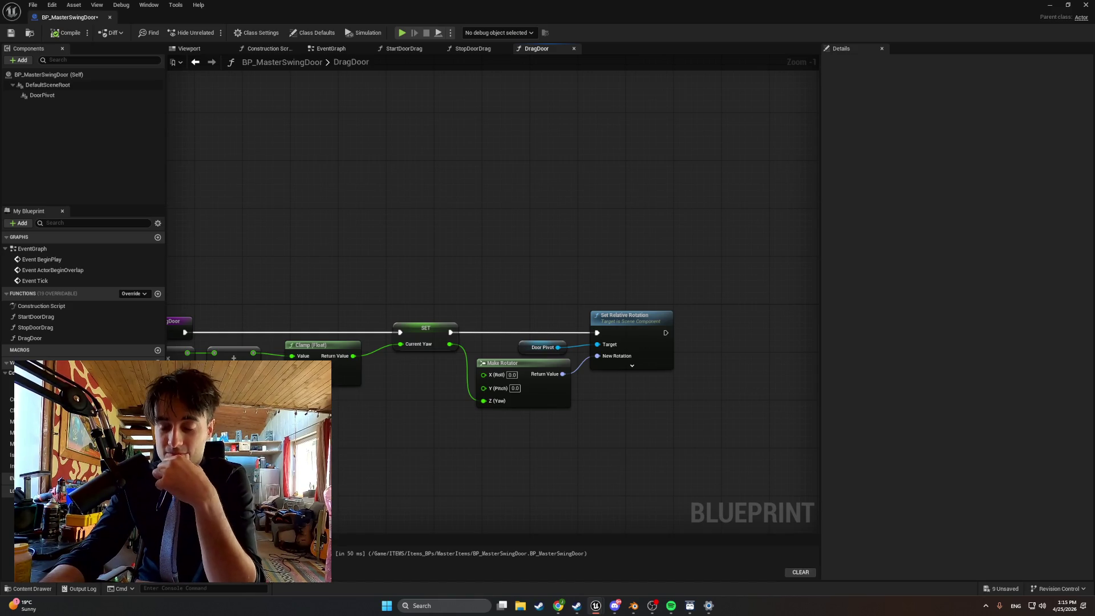
- Return from the browser and open the Components panel's Add list
key(alt+Tab)
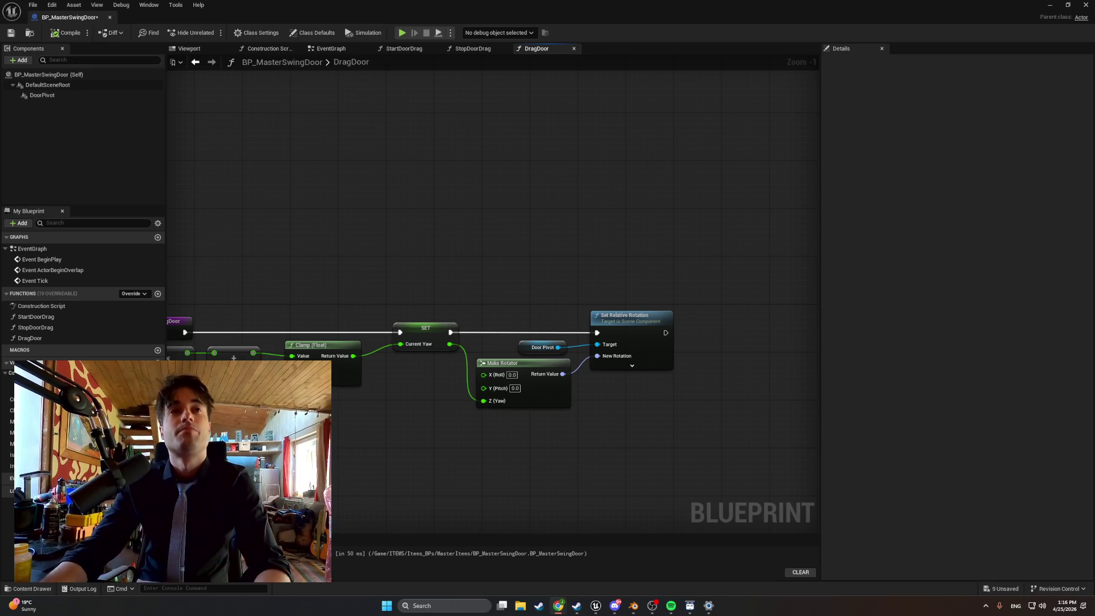
click(19, 60)
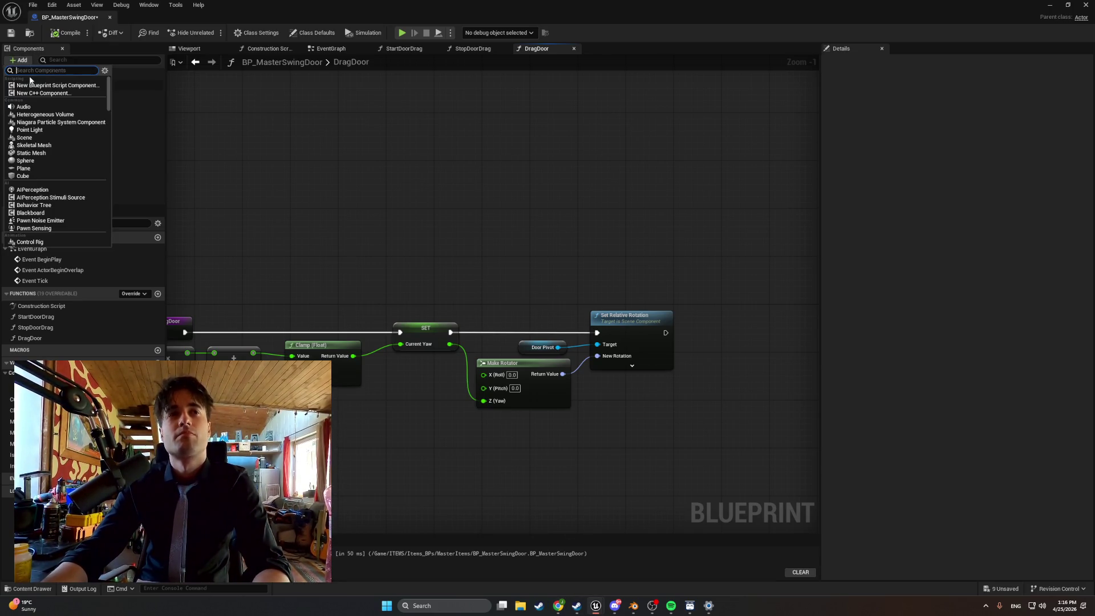